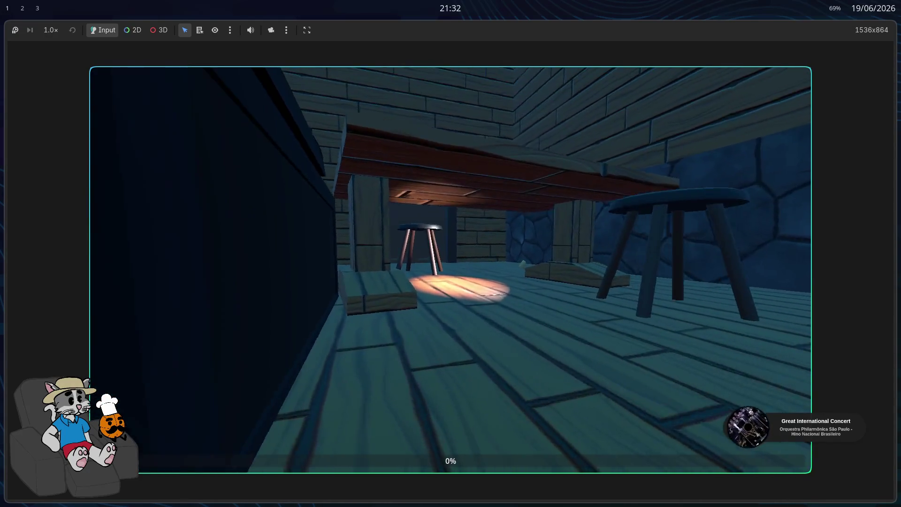
Step: Release the mouse from the running tavern game window
key(Escape)
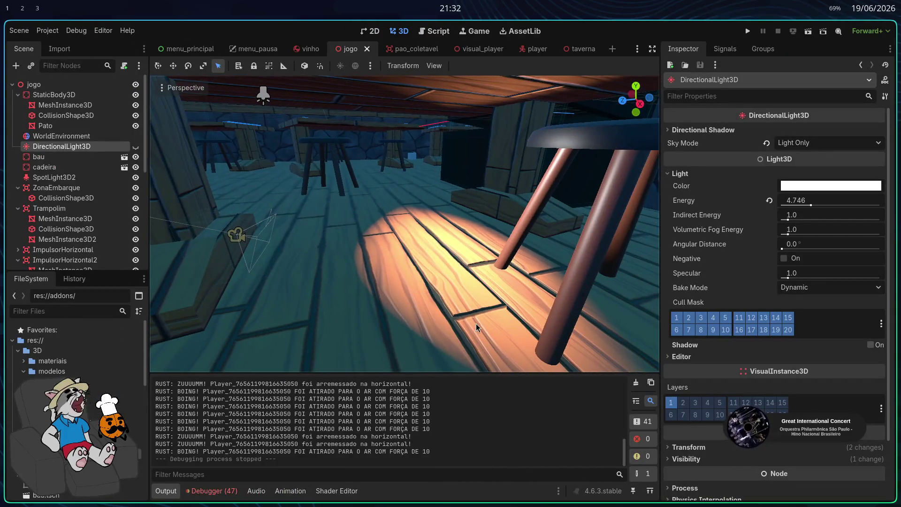
Step: Delete the SpotLight3D2 light from the jogo scene and confirm the removal
click(239, 235)
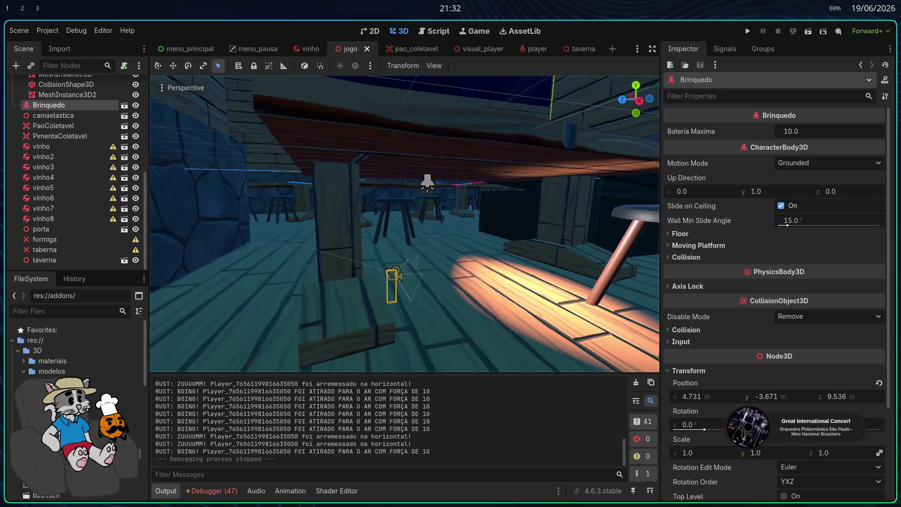
click(430, 187)
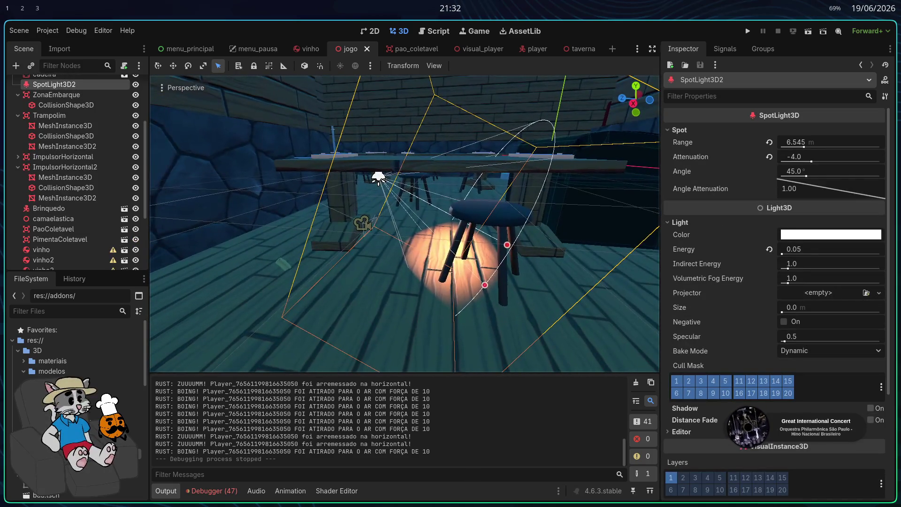
key(Delete)
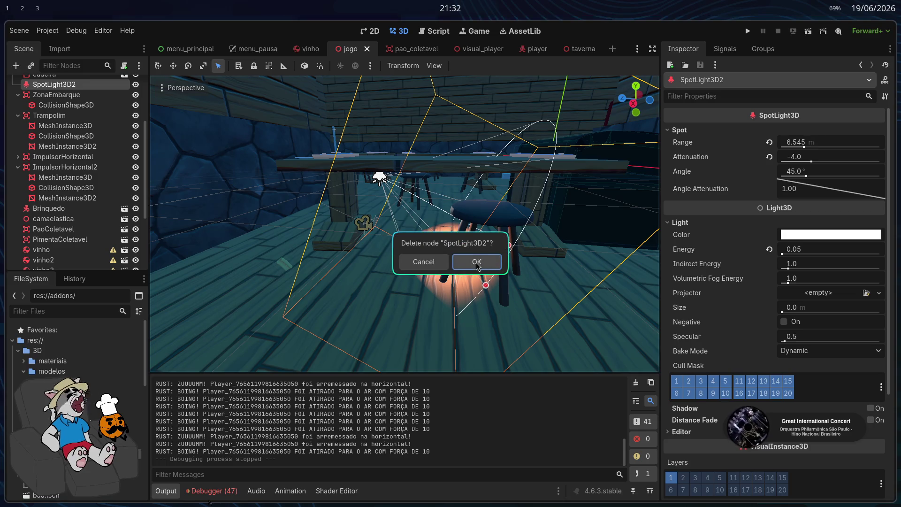
key(Return)
click(364, 233)
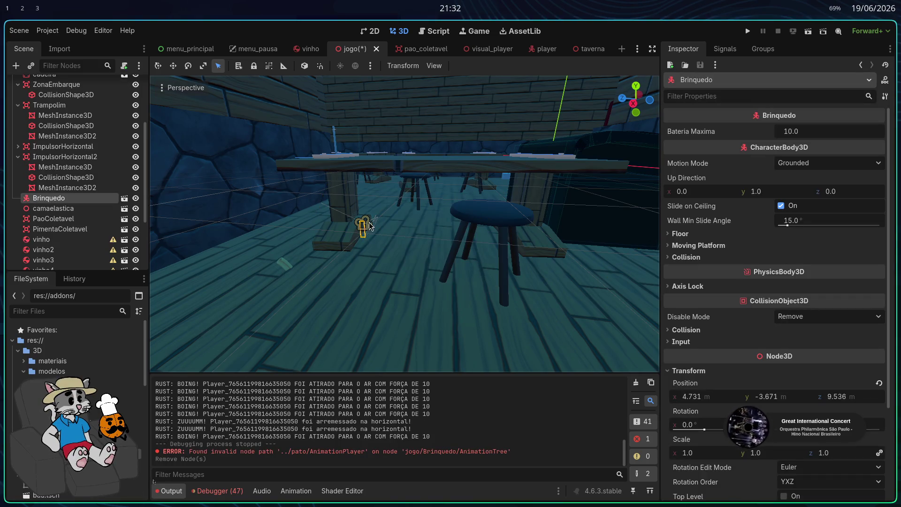
Step: Reselect Brinquedo, orbit to a wider view around it, and open its scene
scroll(369, 225, up, 5)
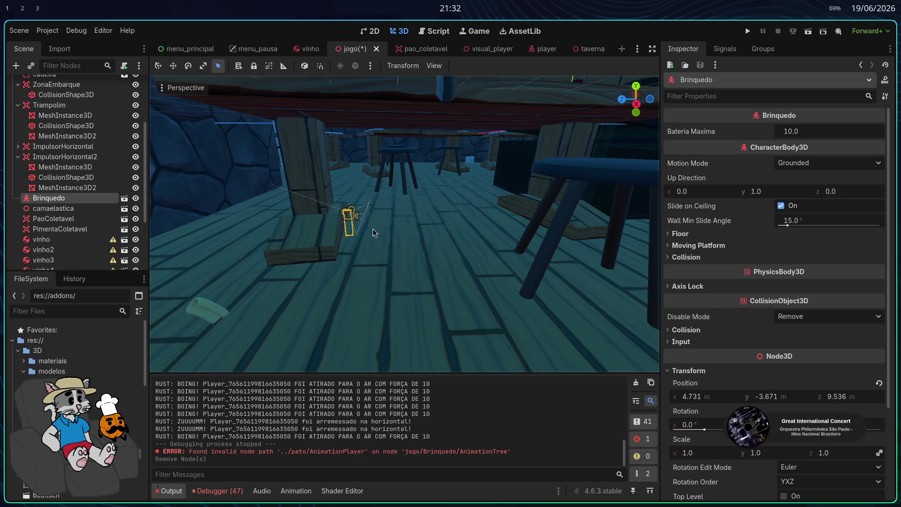
scroll(371, 231, up, 5)
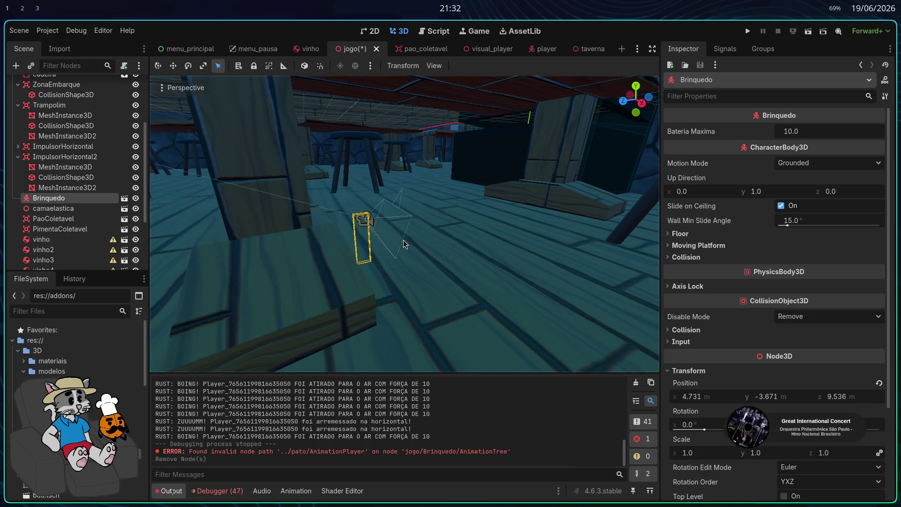
click(53, 207)
click(49, 198)
drag(343, 263, 134, 211)
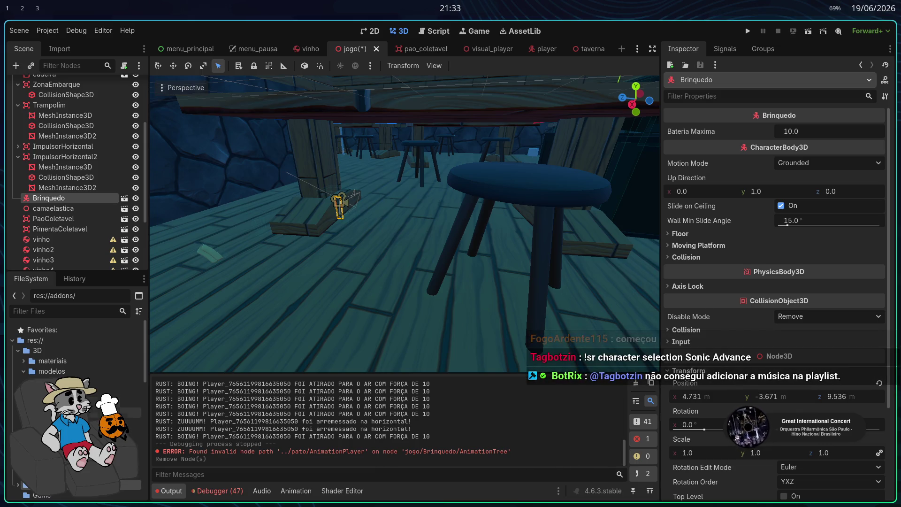
click(126, 202)
Step: Open the brinquedo scene despite missing dependencies and drop pato.glb into the viewport as pato2
click(505, 315)
click(70, 94)
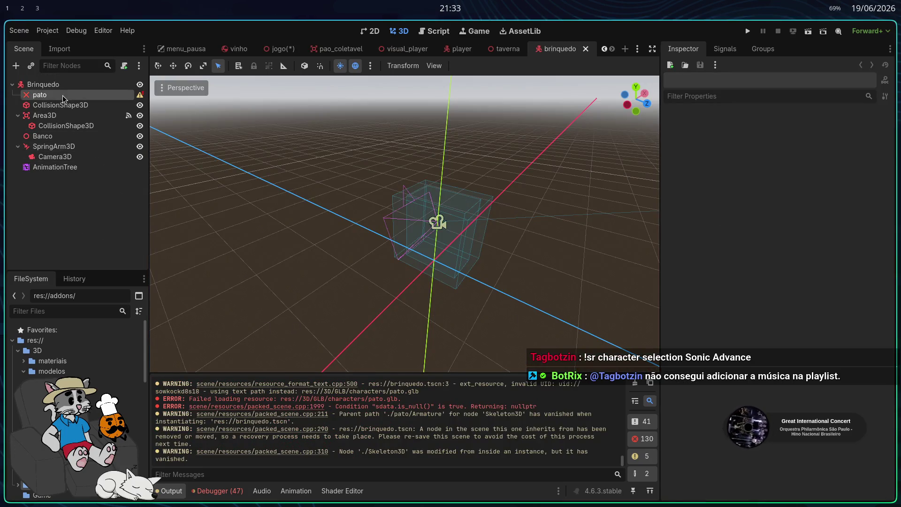
mouse_move(134, 432)
mouse_down()
mouse_move(242, 235)
mouse_move(422, 261)
mouse_move(419, 272)
mouse_up()
key(f)
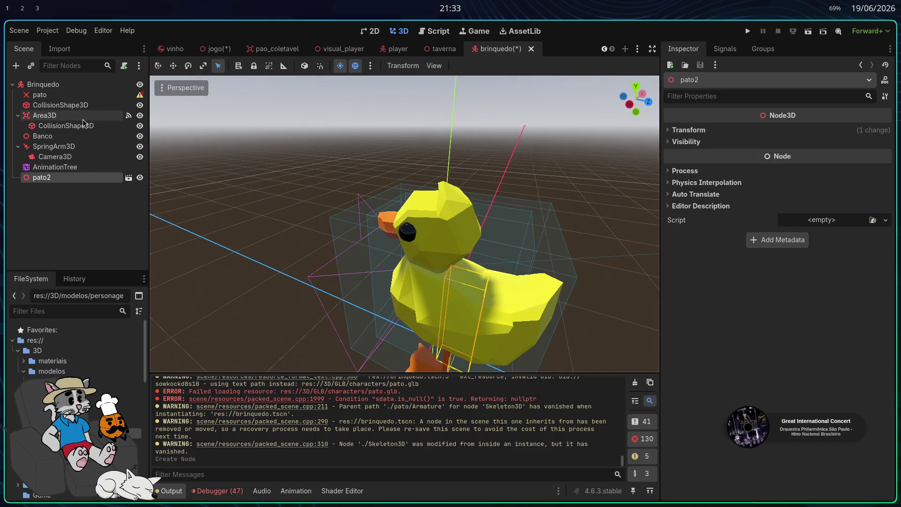
click(40, 94)
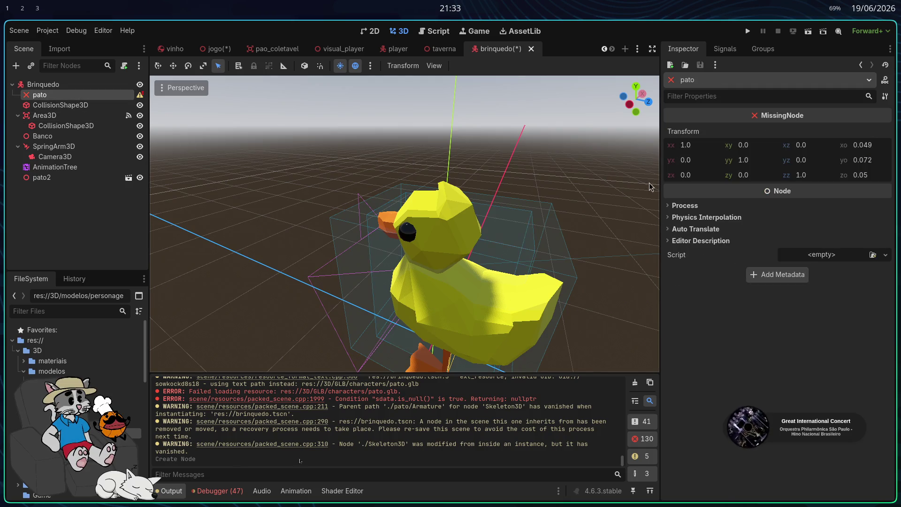
click(87, 115)
click(83, 96)
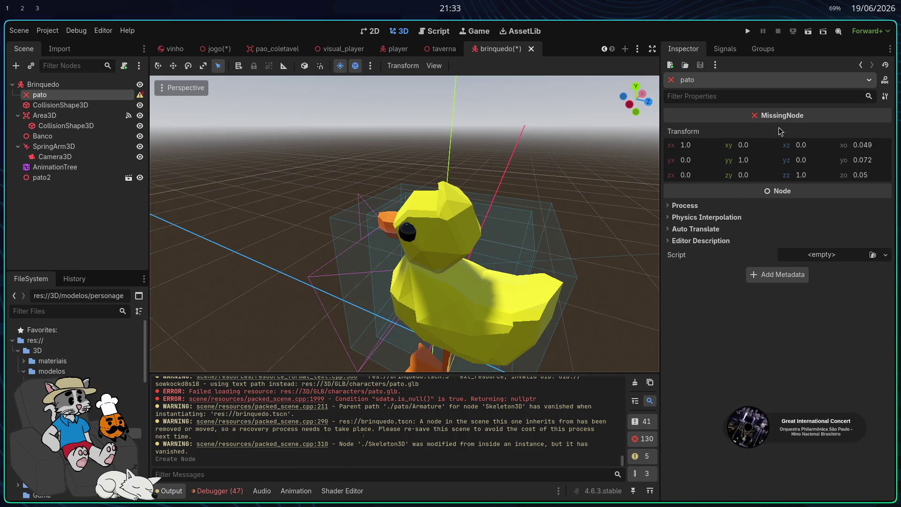
Step: Move pato2 under the root so it sits beside the broken pato node
drag(55, 180, 59, 101)
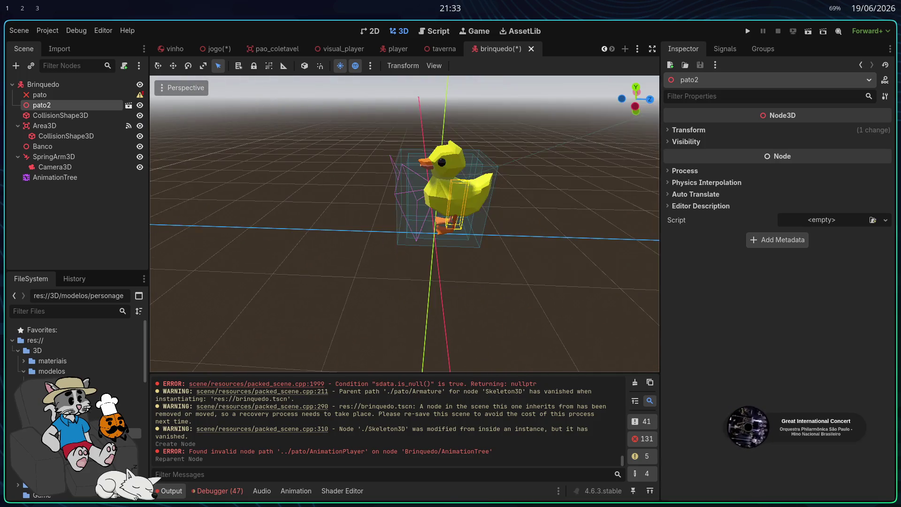
click(66, 106)
click(61, 95)
click(61, 105)
click(59, 95)
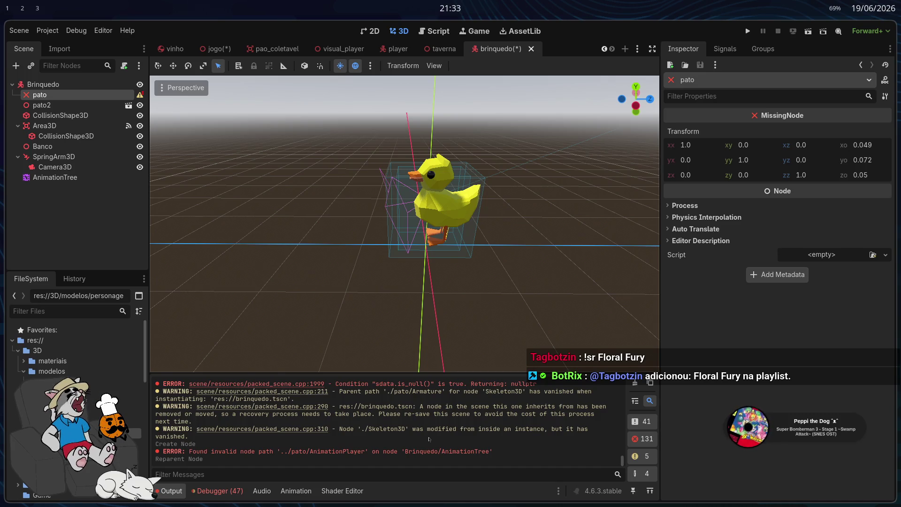
Step: Reset pato2's position to 0, 0, 0 and save the scene
scroll(403, 225, up, 5)
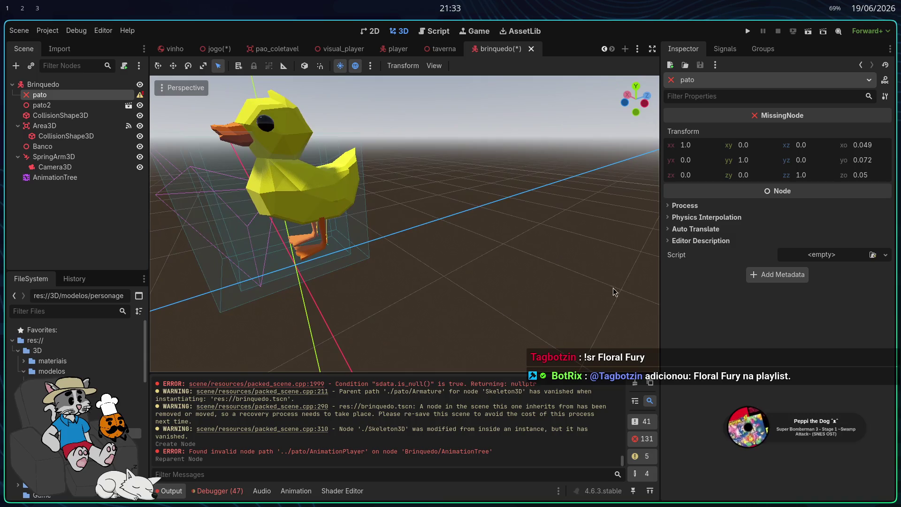
click(215, 210)
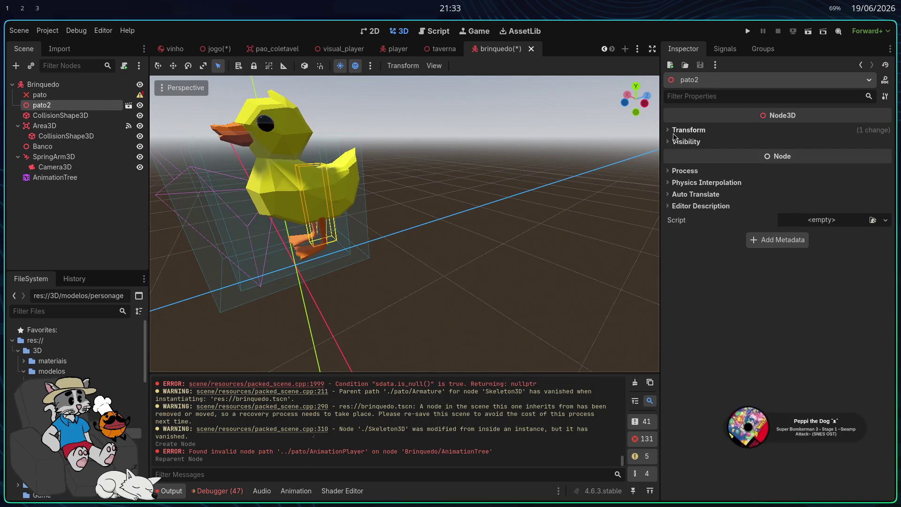
click(689, 130)
click(886, 148)
drag(404, 226, 348, 225)
scroll(485, 238, up, 5)
scroll(485, 238, down, 5)
click(748, 31)
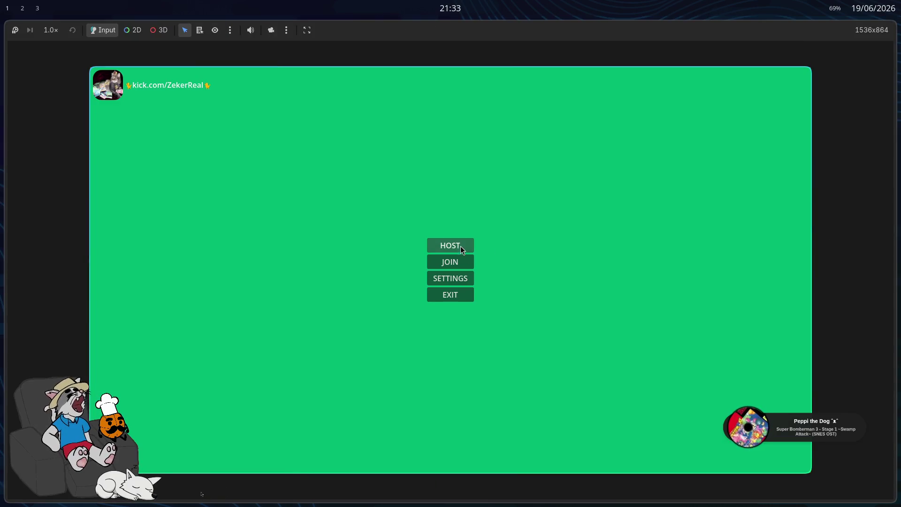
Step: Host a multiplayer room and start the match from the lobby
click(460, 245)
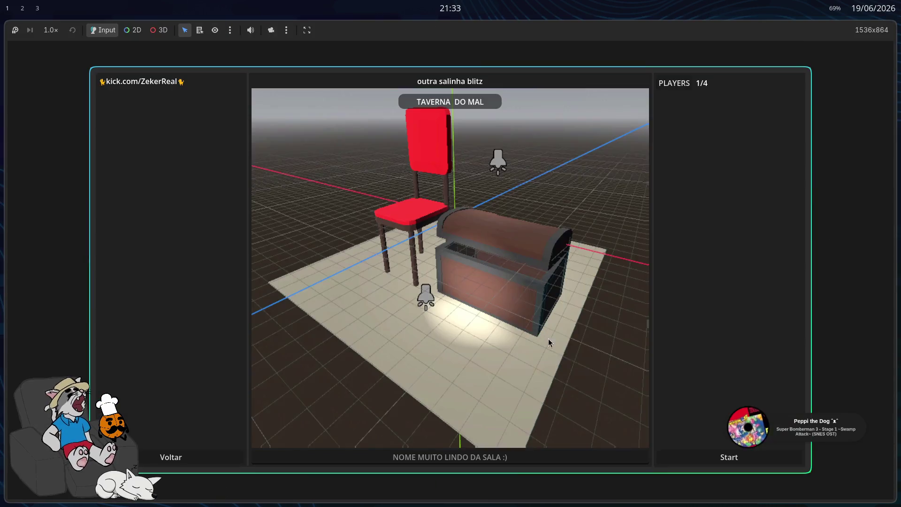
click(718, 460)
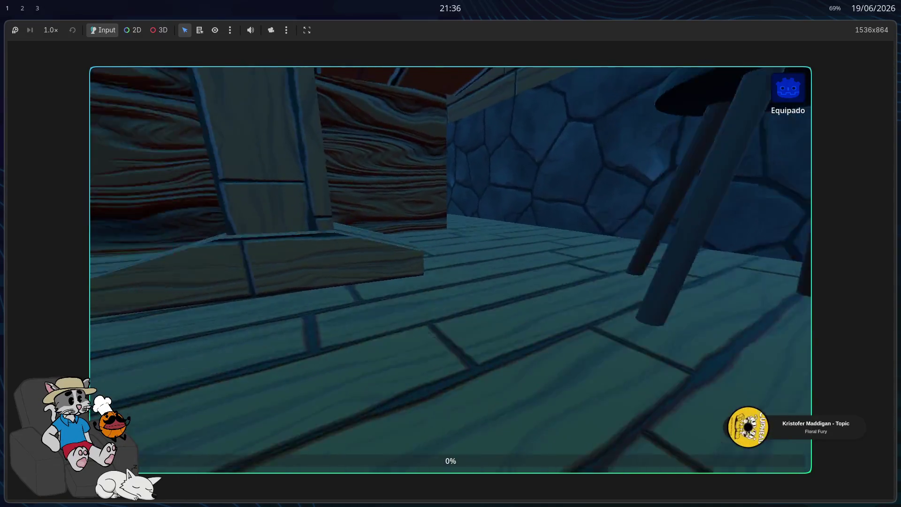
Step: Pause the tavern game, then refocus the game window and resume play
key(Escape)
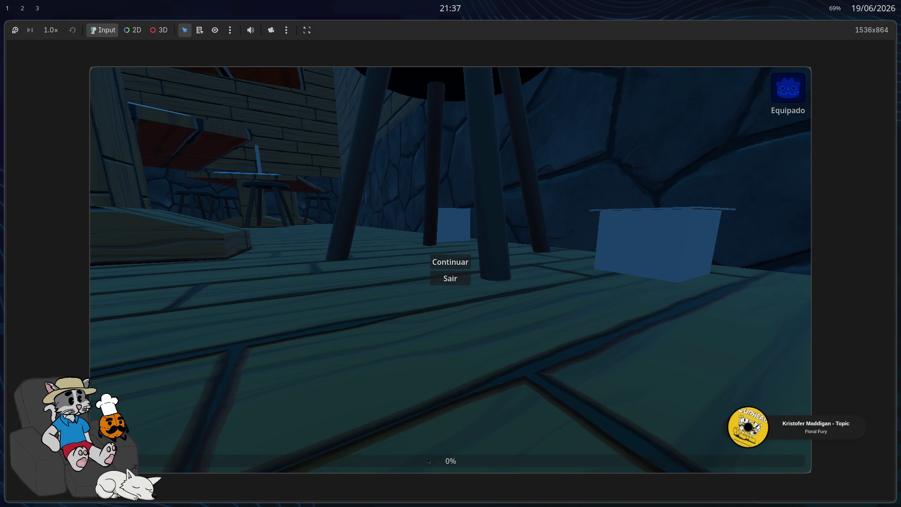
click(783, 345)
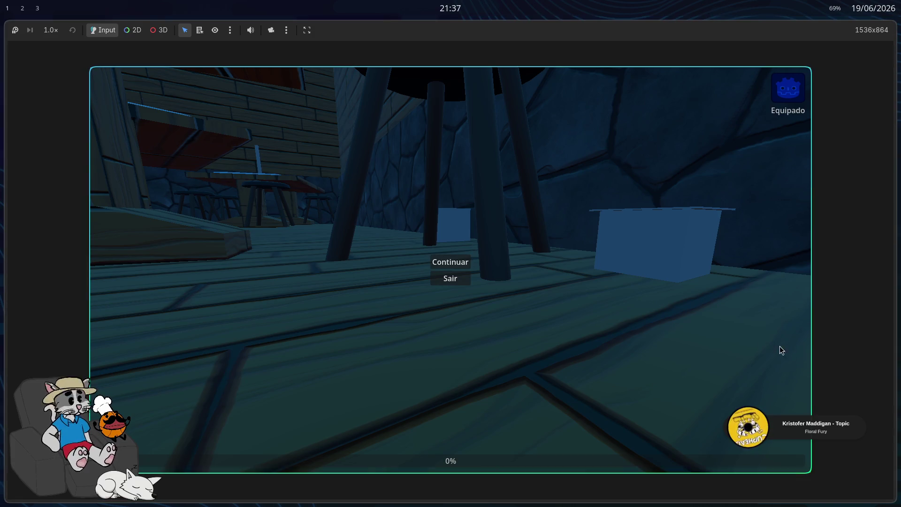
key(Escape)
Step: Walk the player around the tavern past the blue boxes, stools and red chair
key(w)
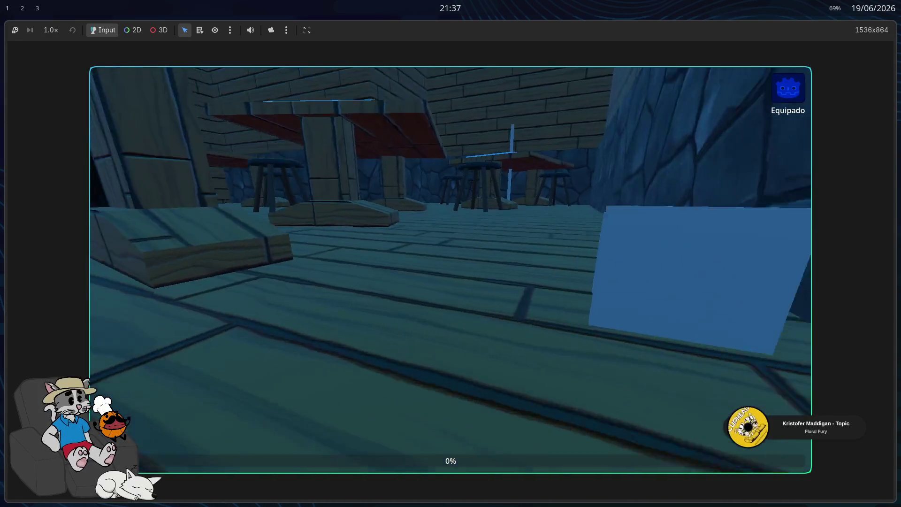
key(w)
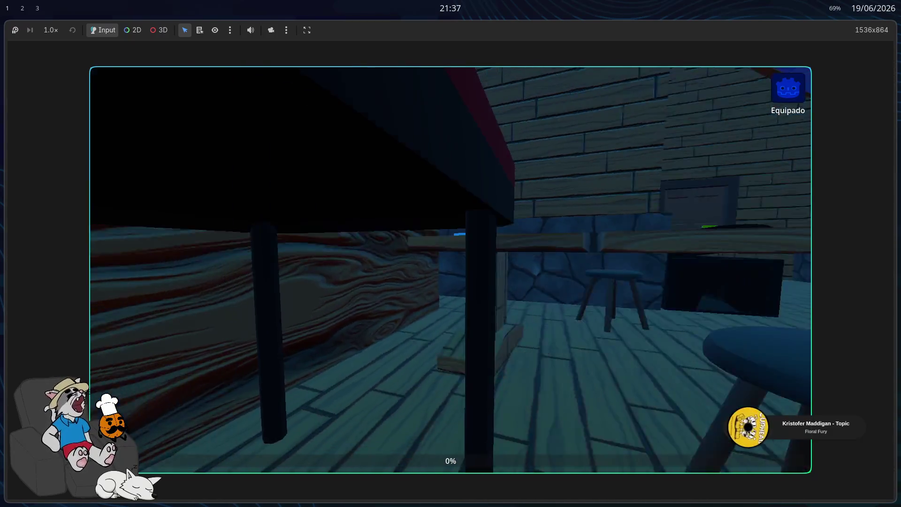
key(w)
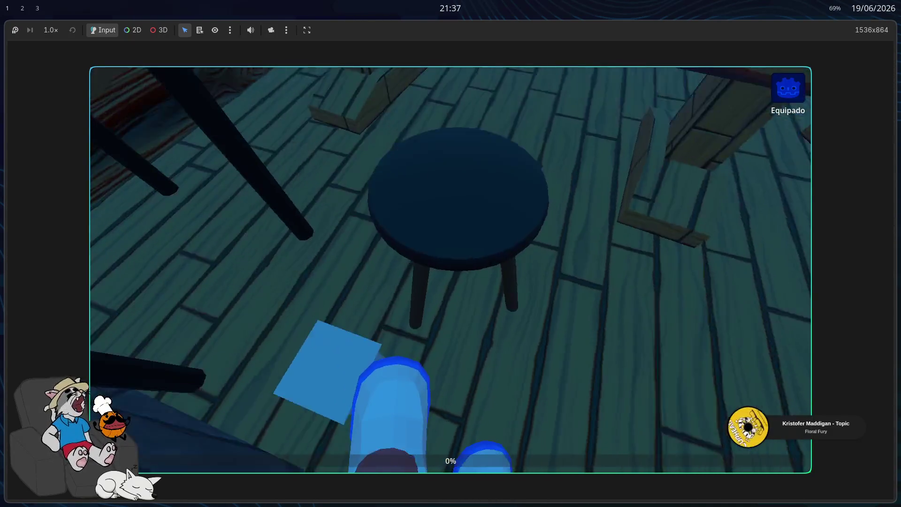
key(w)
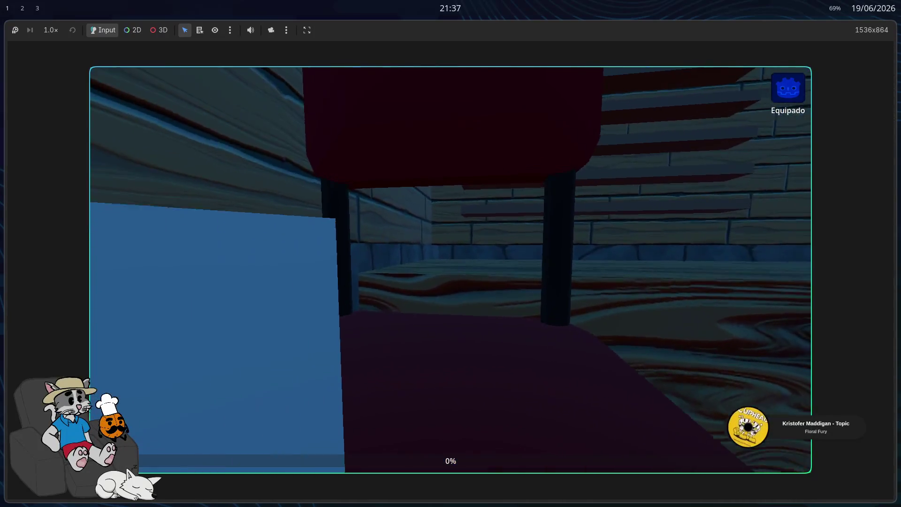
key(w)
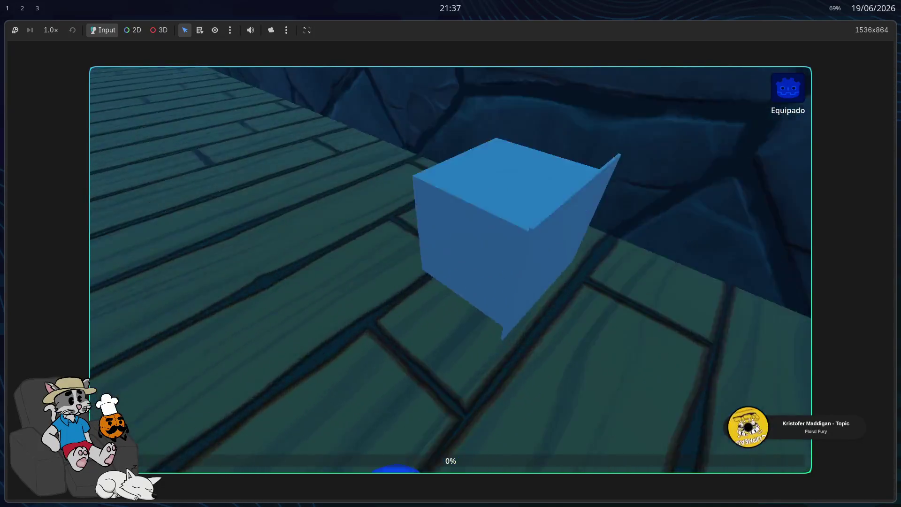
key(w)
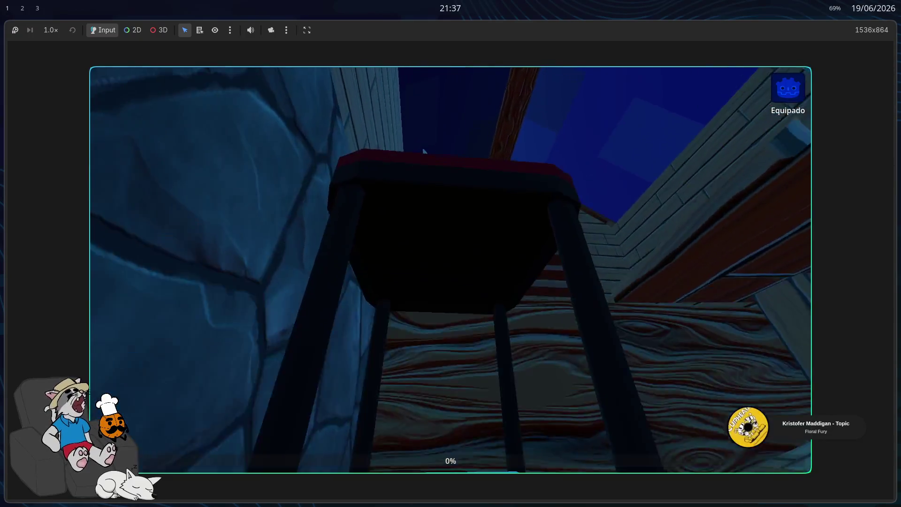
key(w)
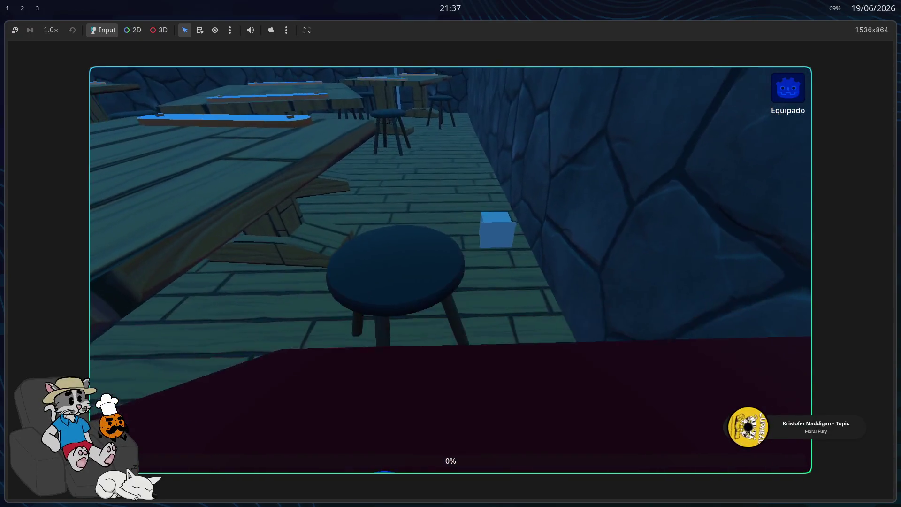
key(w)
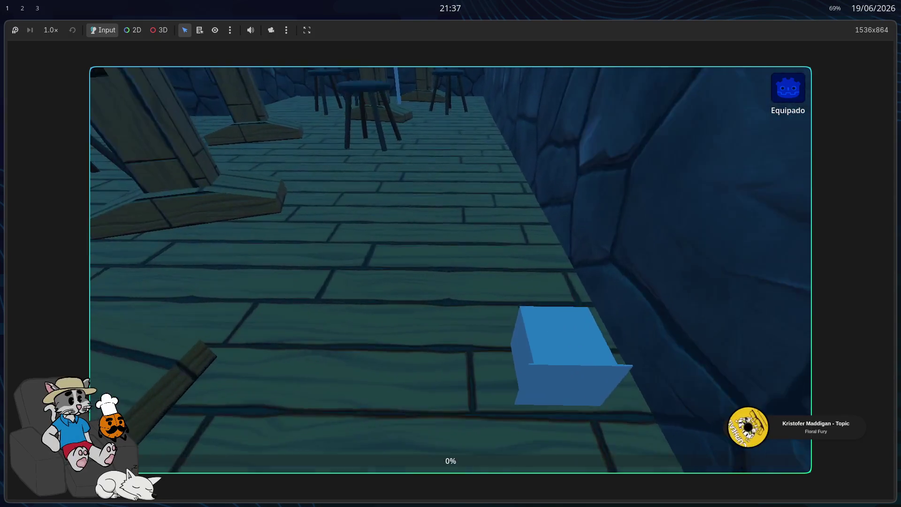
key(w)
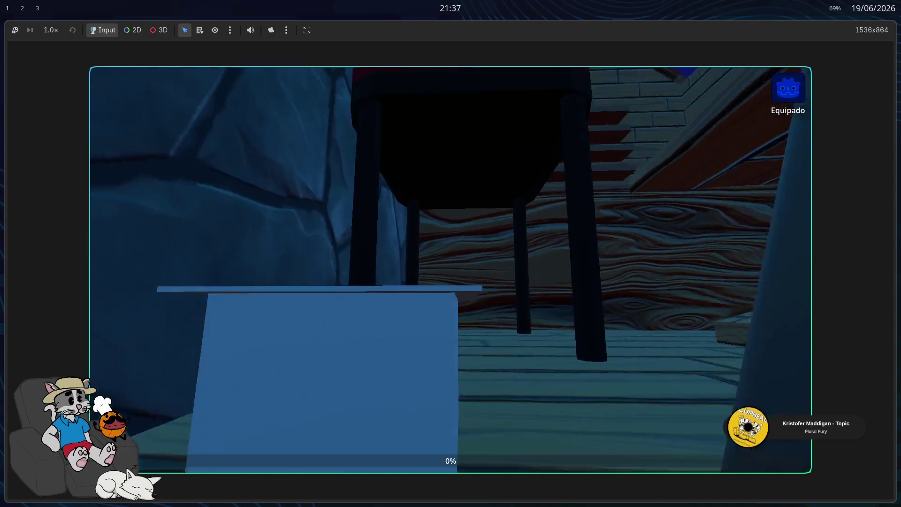
key(s)
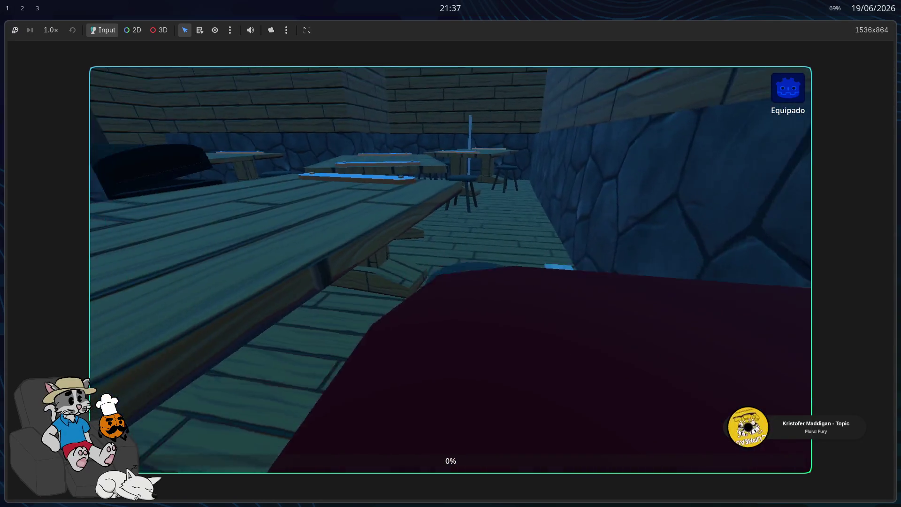
key(w)
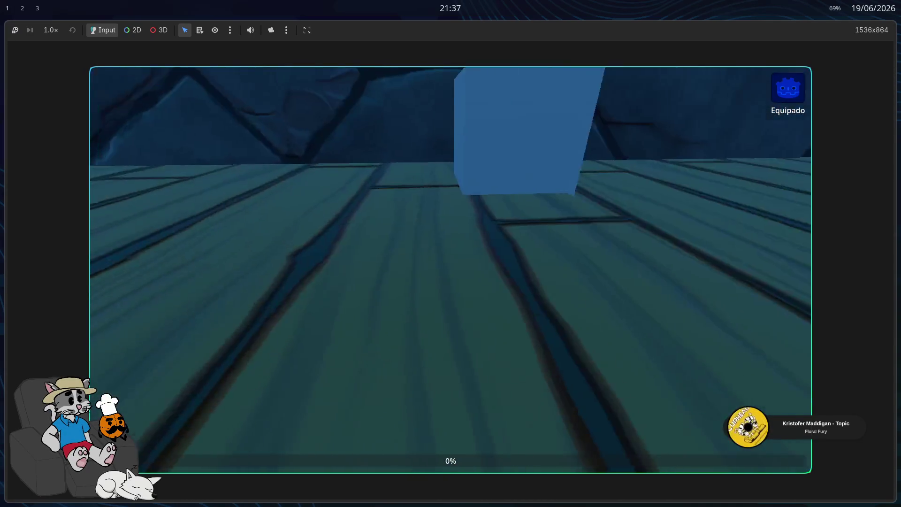
key(w)
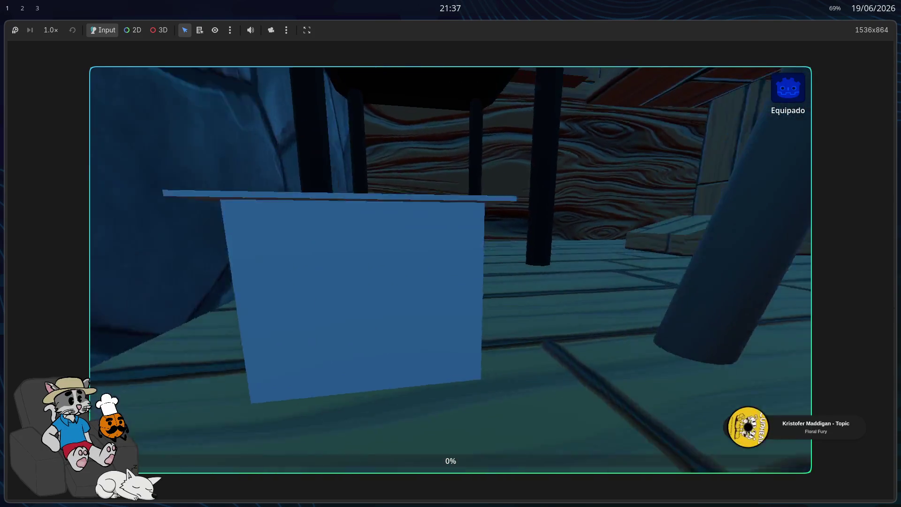
key(s)
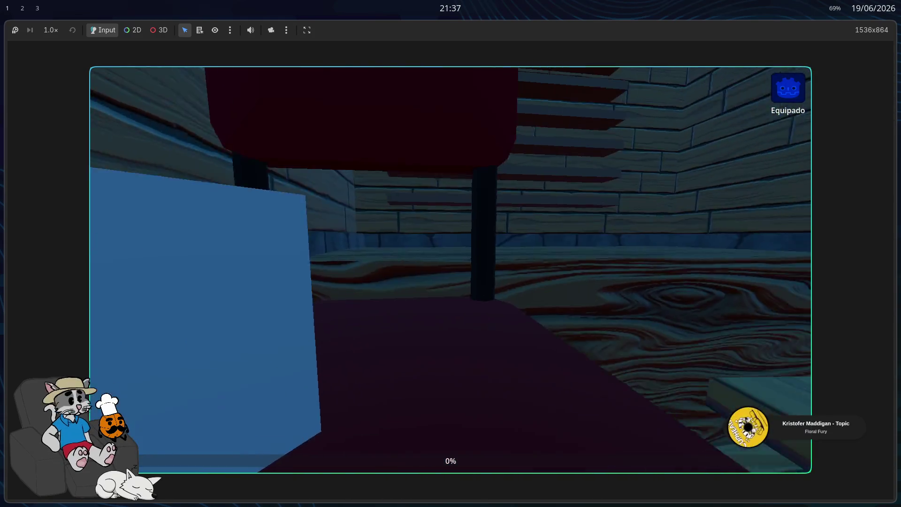
key(w)
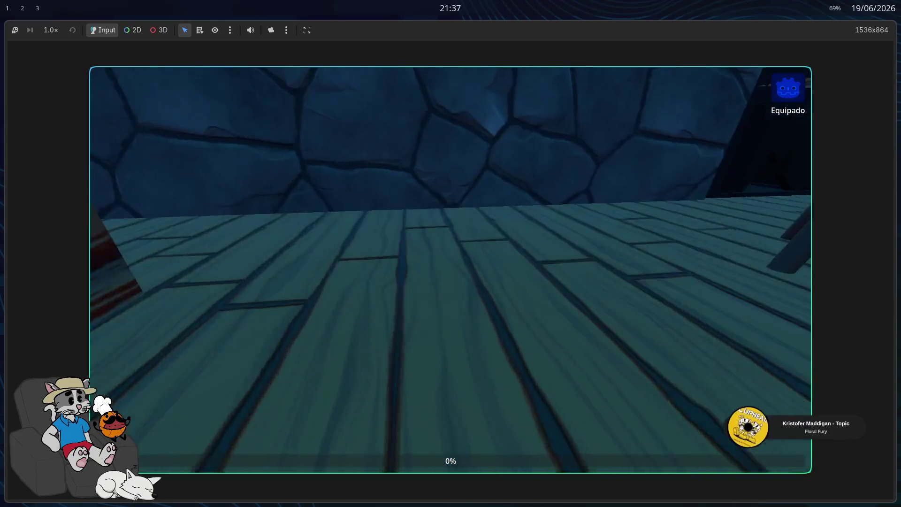
key(w)
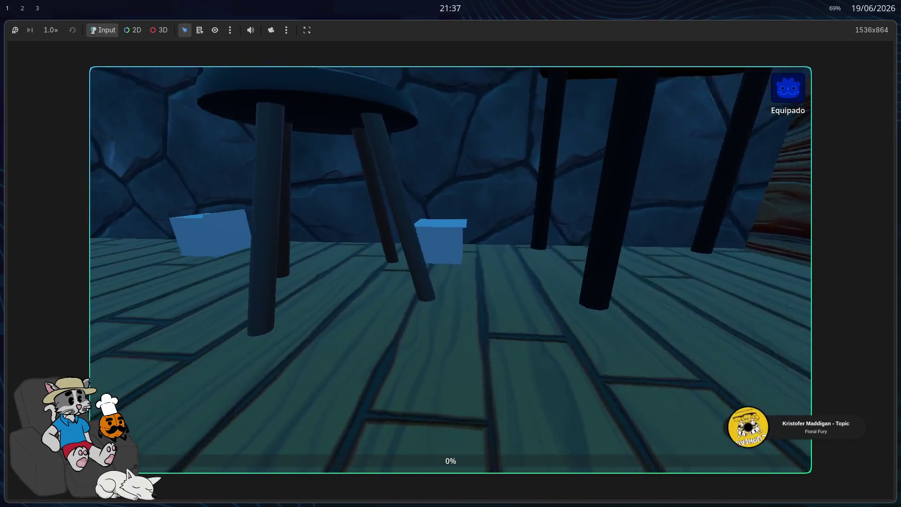
key(w)
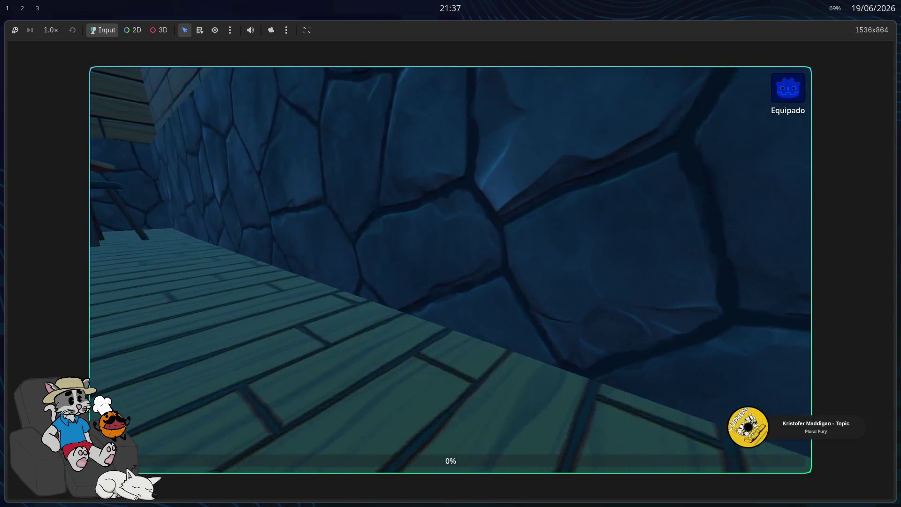
key(w)
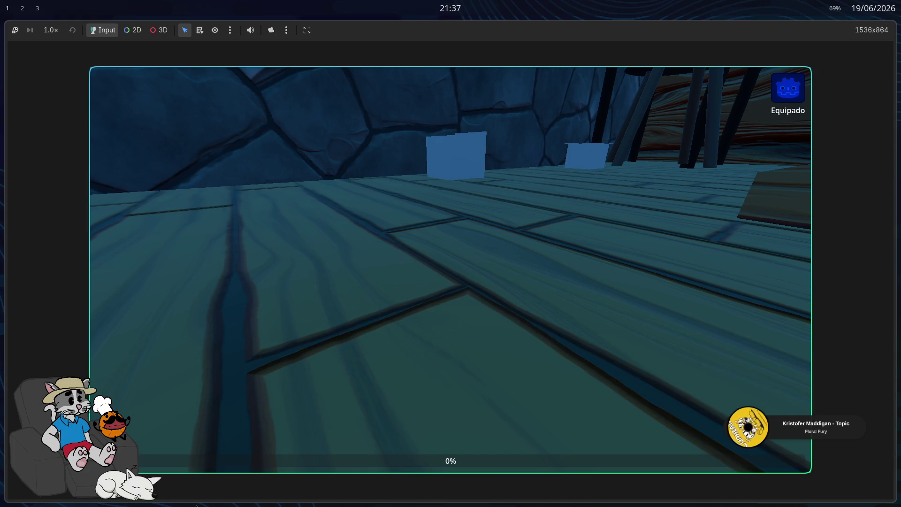
Step: Stop the game with F8 and return to the jogo scene, flying toward the duck
key(F8)
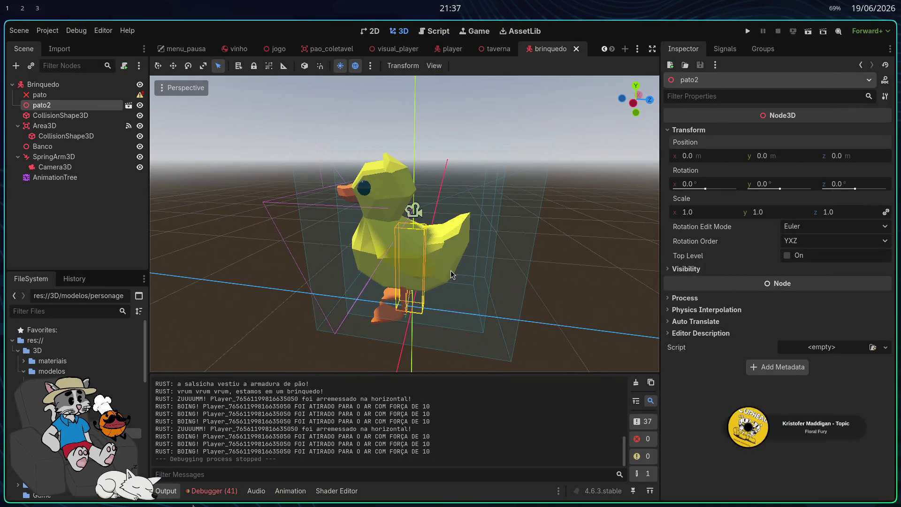
click(278, 49)
key(w)
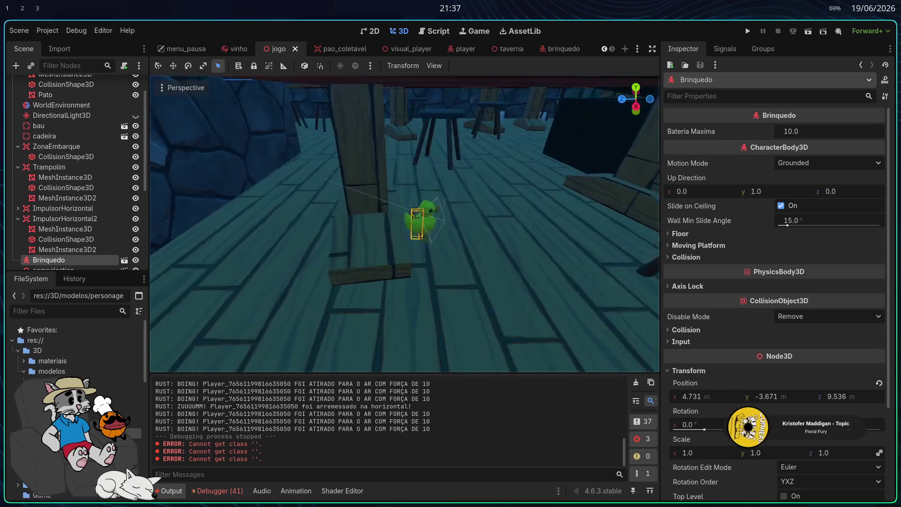
key(w)
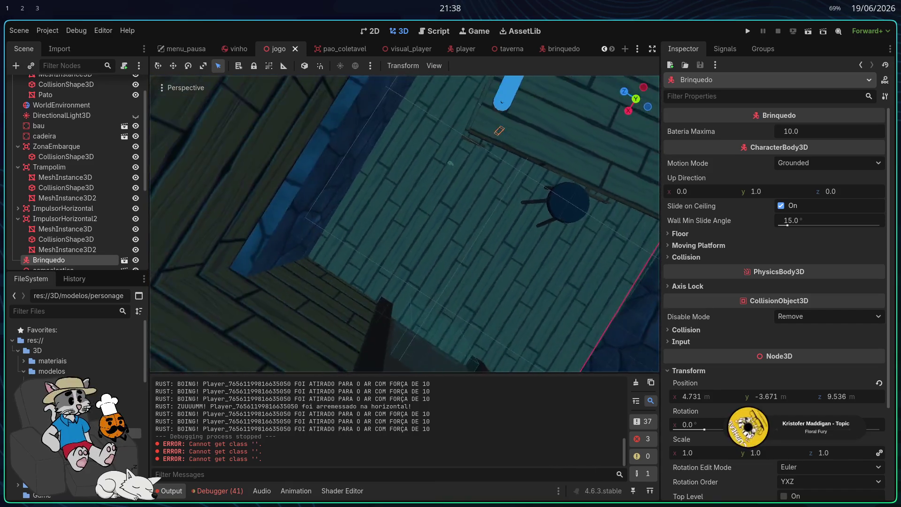
key(w)
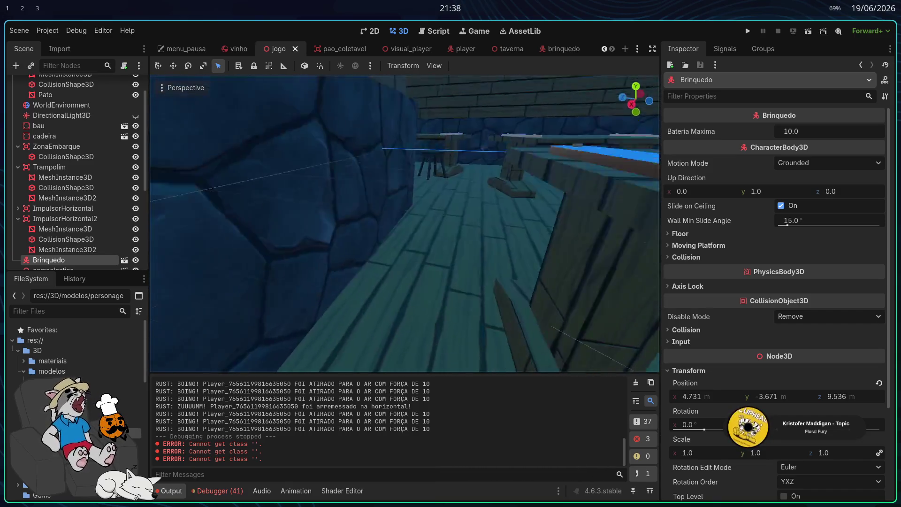
key(w)
key(s)
key(w)
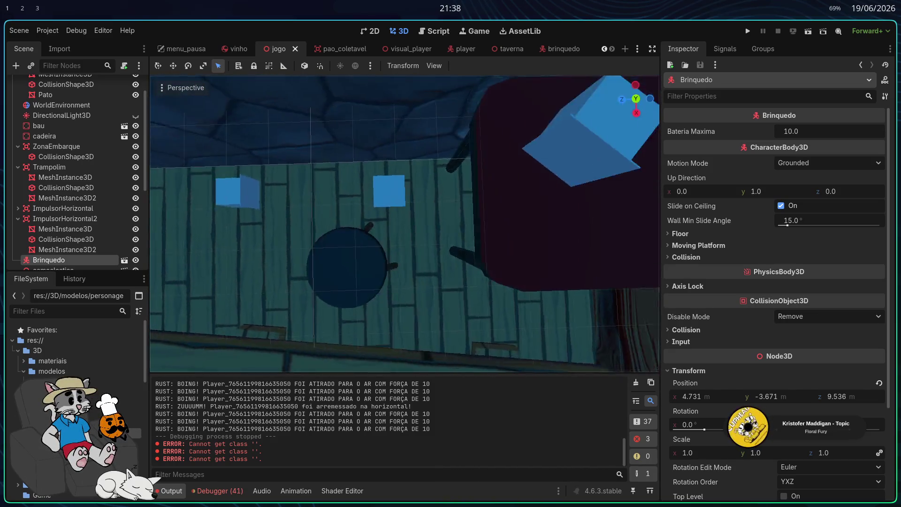
key(s)
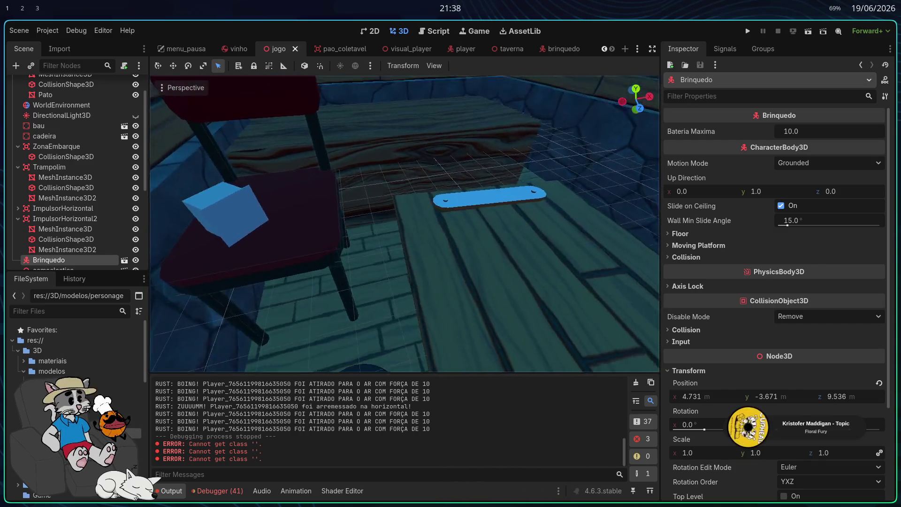
key(w)
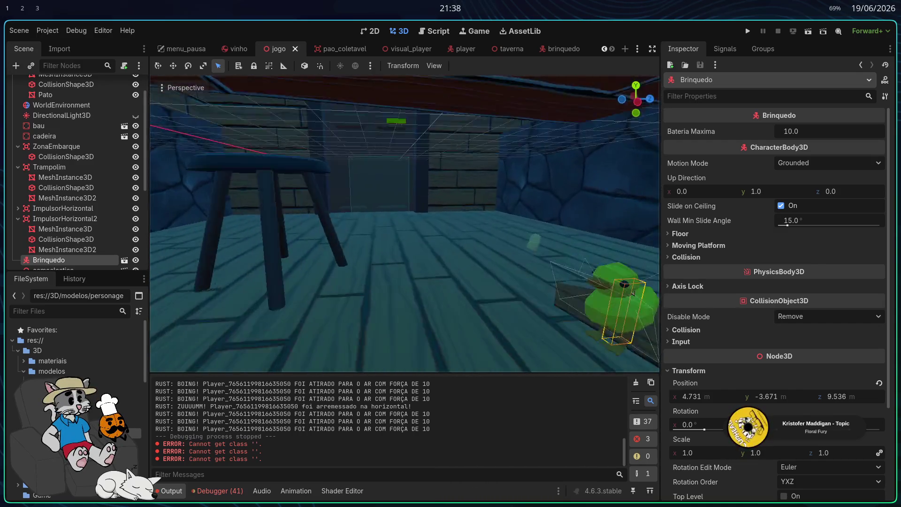
key(w)
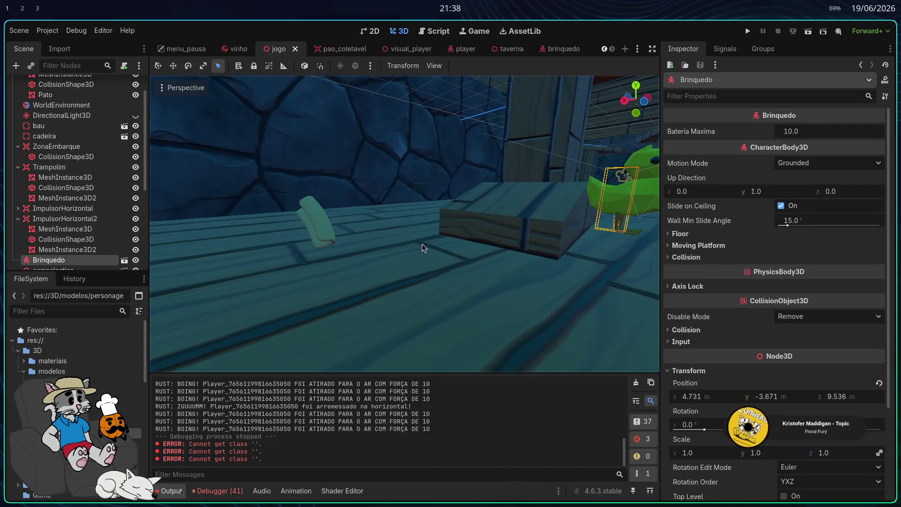
click(427, 210)
Step: Launch Dolphin to look through the mult-3d/3D folder, then close it
key(alt+Tab)
key(alt+Tab)
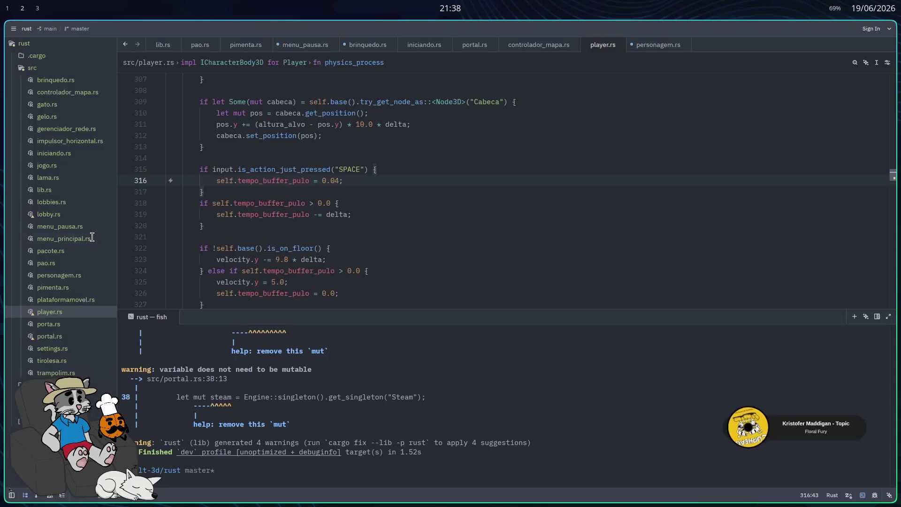
key(super)
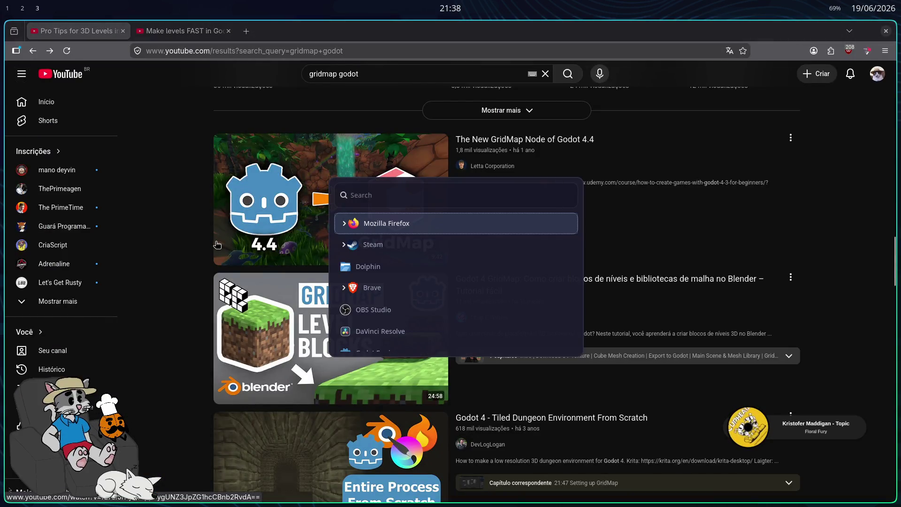
text(dol)
key(Return)
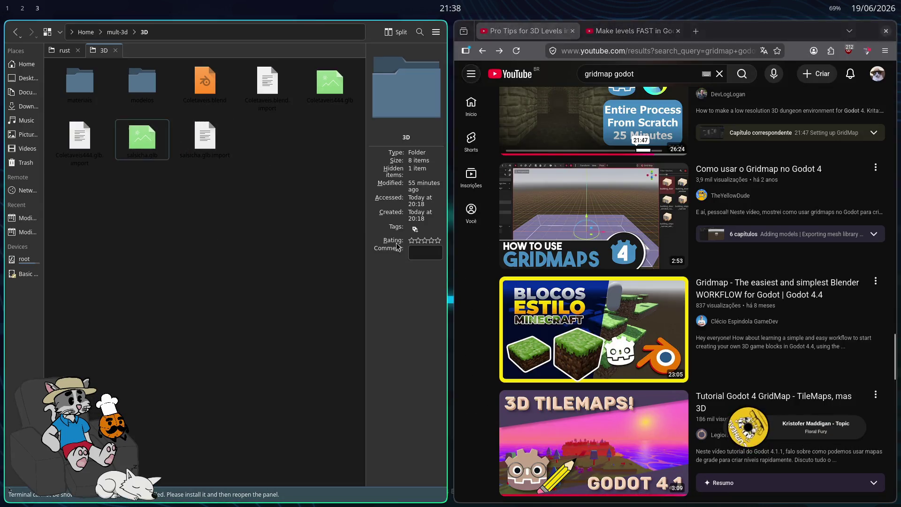
key(ctrl+q)
Step: Launch Blender from the application launcher
key(super)
text(ble)
key(Return)
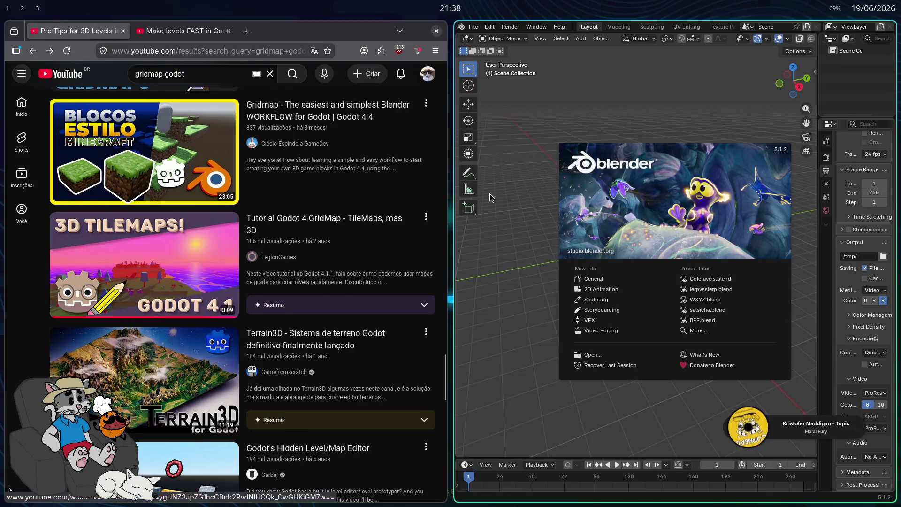
Step: Open Coletaveis.blend and delete the large cylinder, keeping only the pimenta bottle
click(718, 280)
click(672, 218)
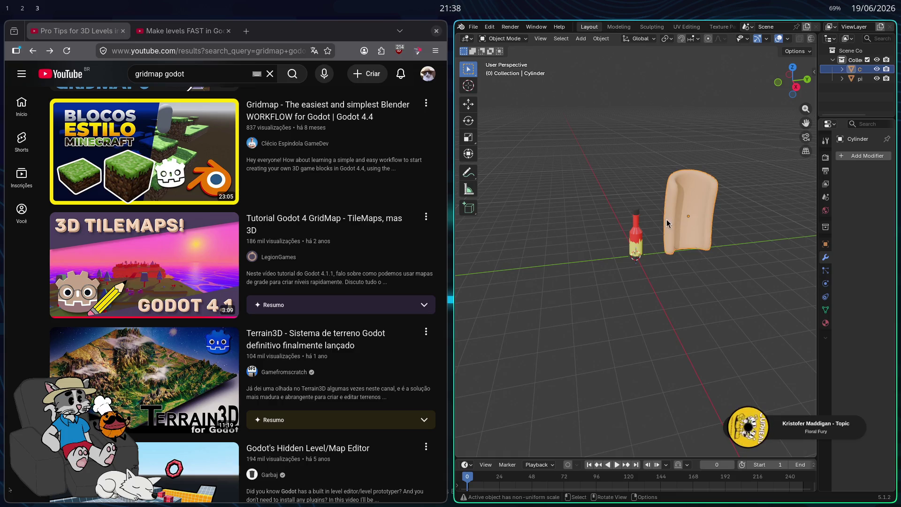
key(Delete)
click(636, 237)
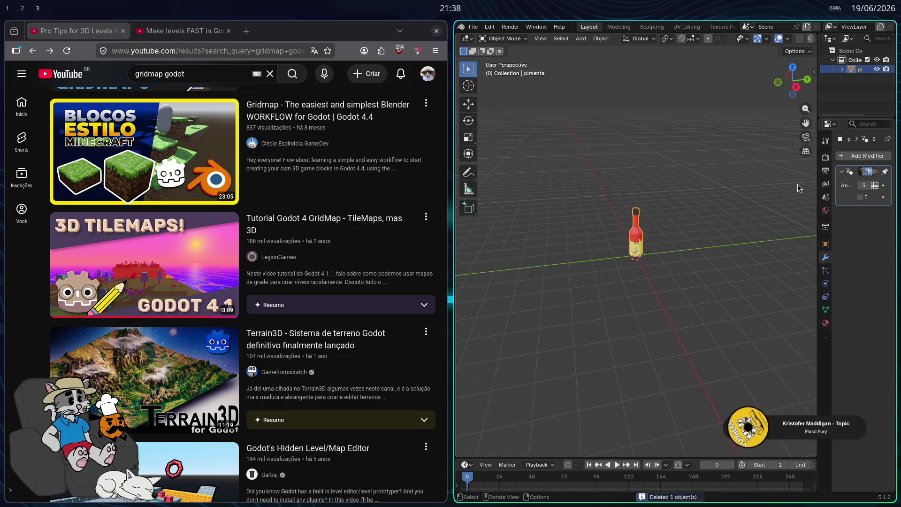
key(super+f)
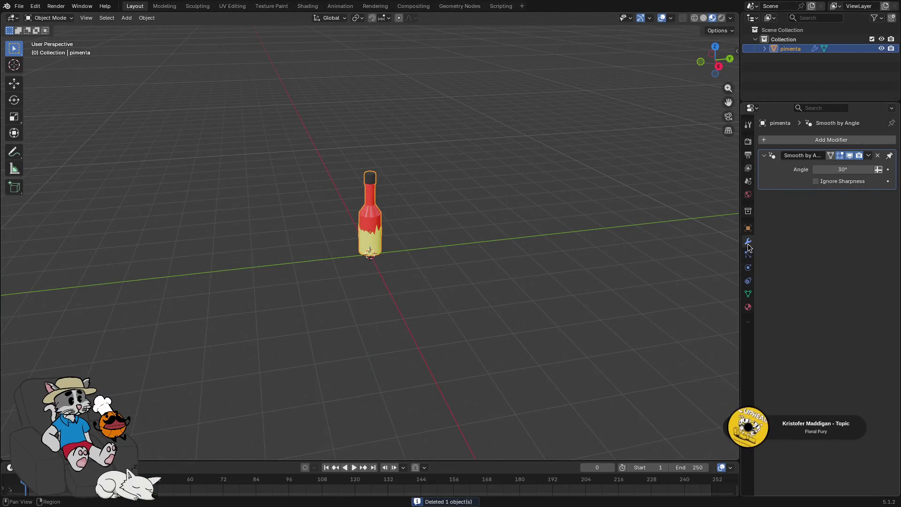
Step: Set the pimenta bottle's Z location to 0 m
click(748, 228)
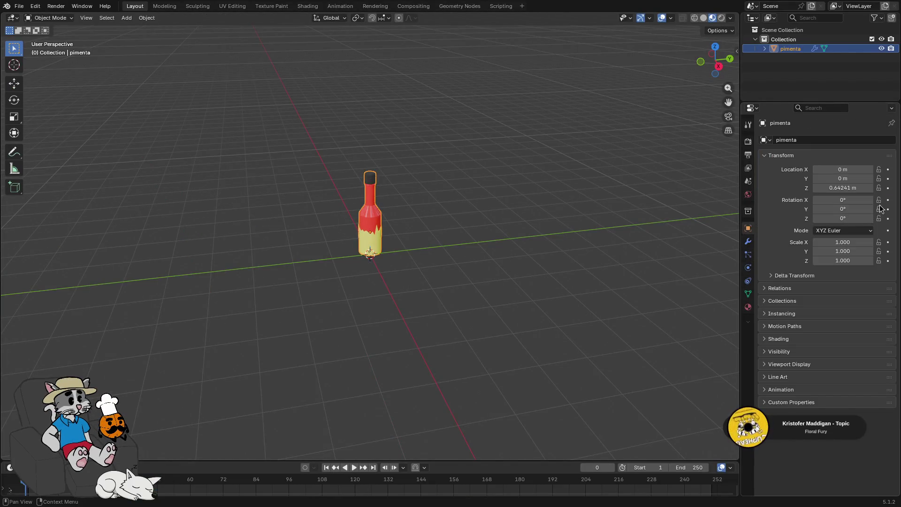
click(864, 188)
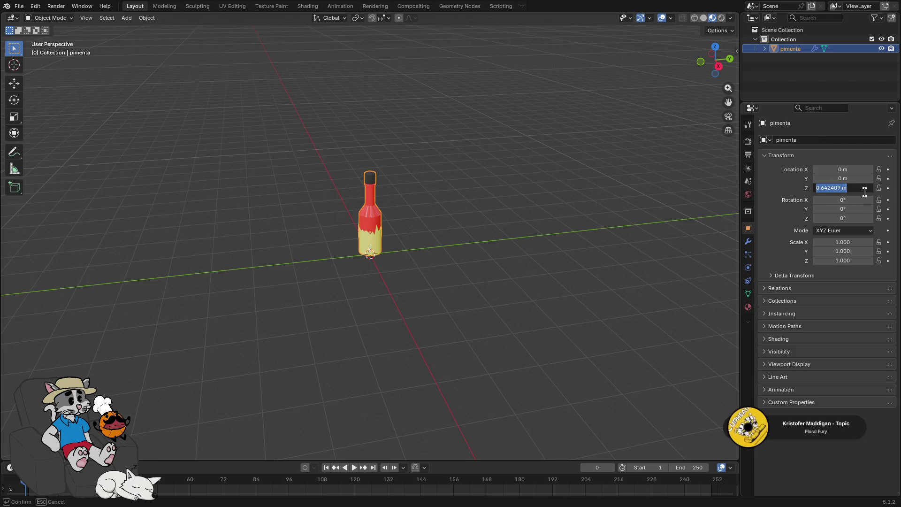
text(0)
key(Return)
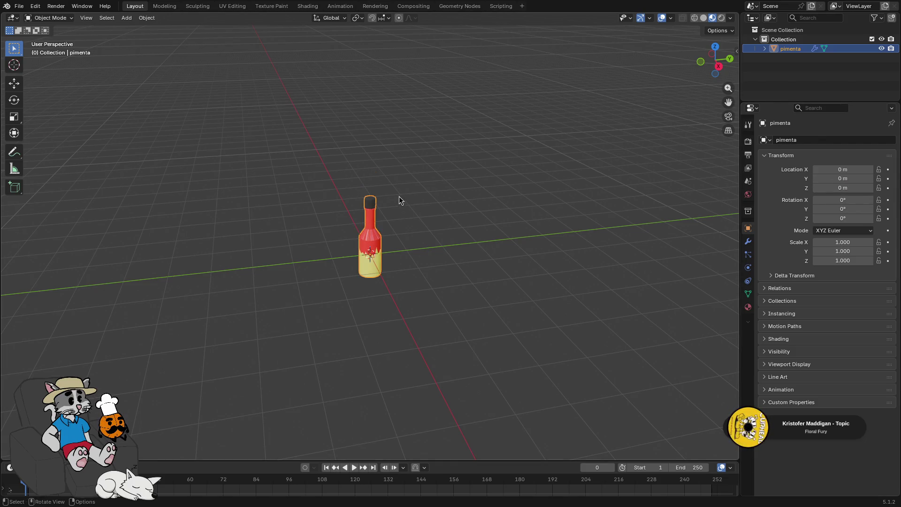
Step: Export the bottle as glTF 2.0 pimenta.glb into the mult-3d/3D folder
click(19, 6)
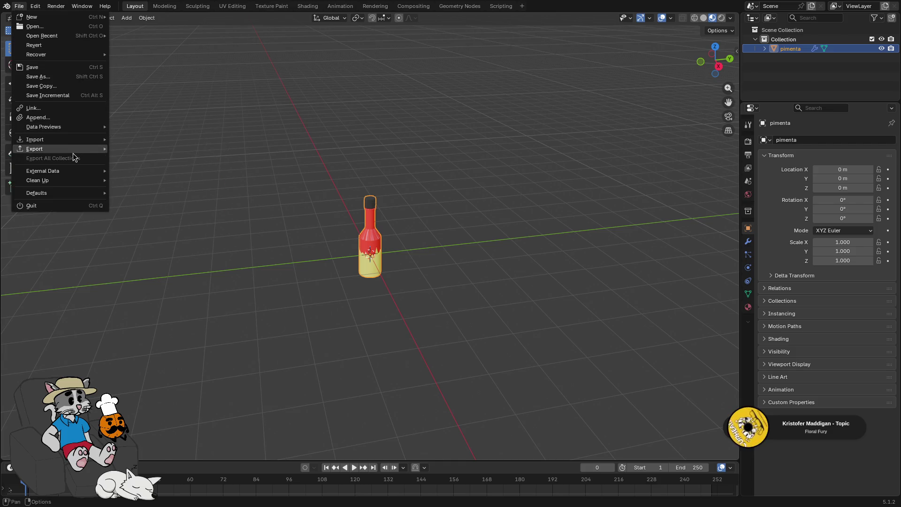
mouse_move(71, 148)
click(167, 233)
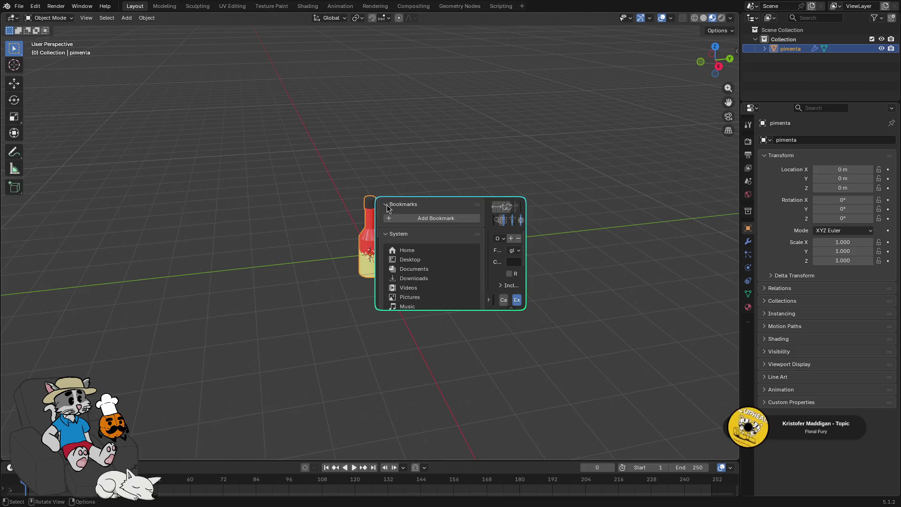
drag(387, 204, 162, 82)
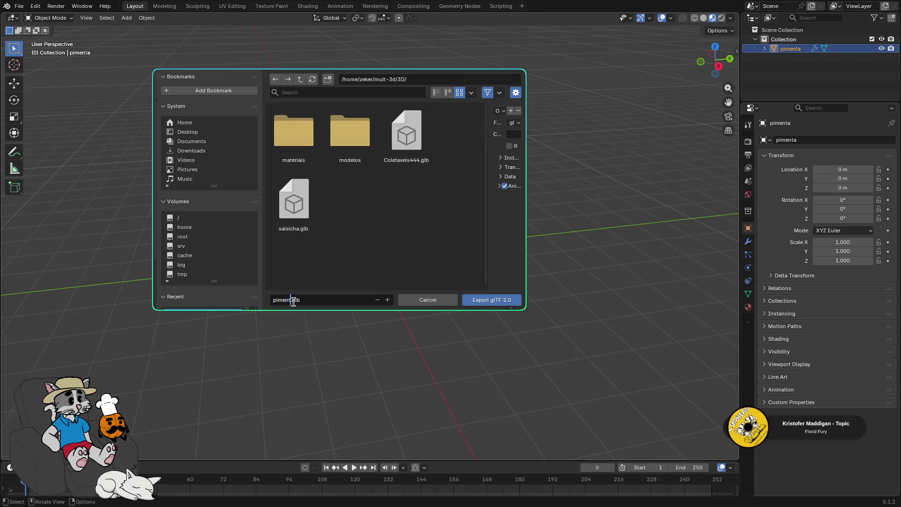
click(494, 305)
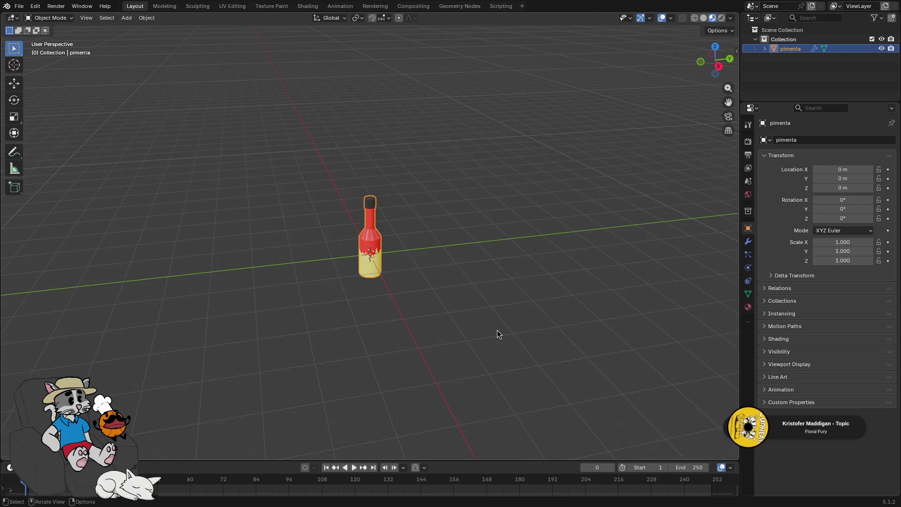
Step: Cancel quitting Blender and tile its window beside the browser
key(ctrl+q)
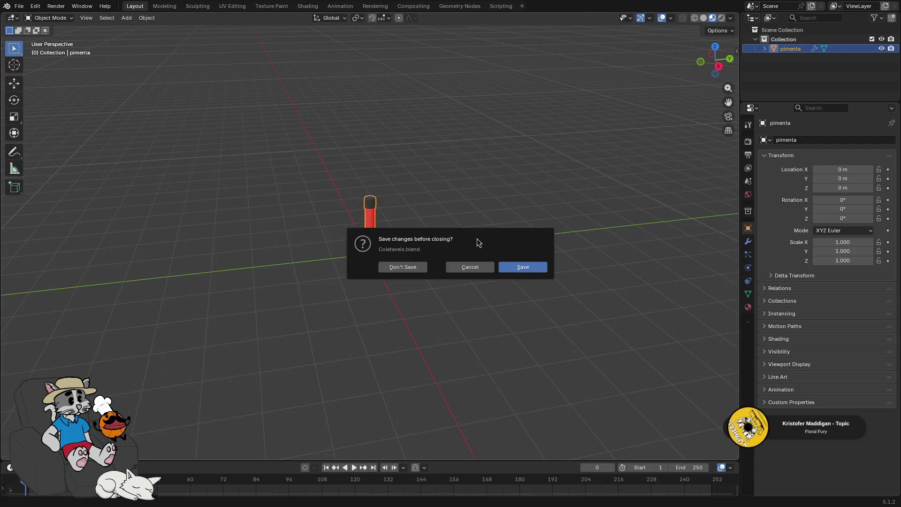
click(465, 265)
key(super+f)
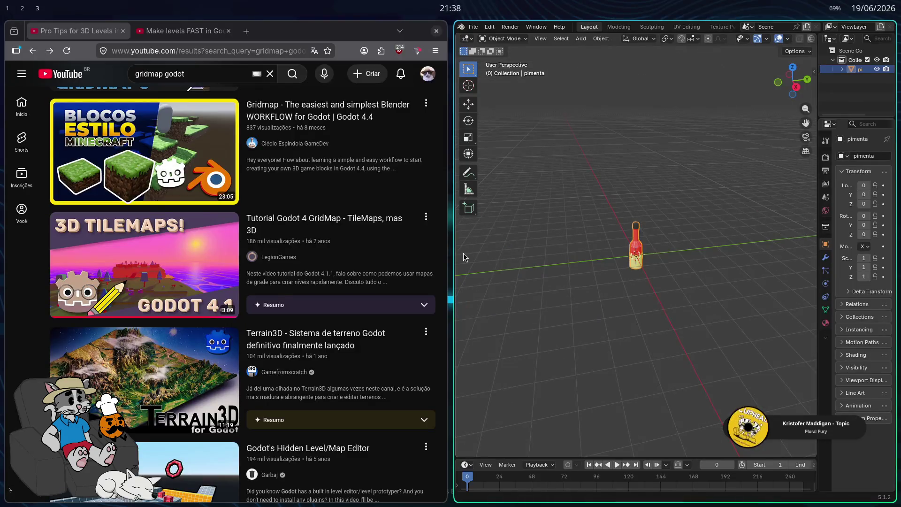
Step: Open pimenta_coletavel.tscn despite missing dependencies and delete the broken pimenta2 node
key(super+2)
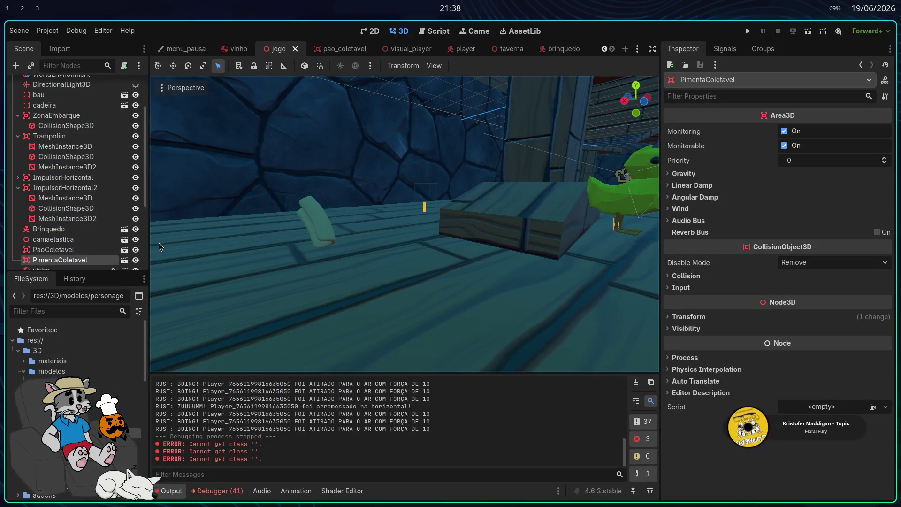
click(123, 259)
click(485, 316)
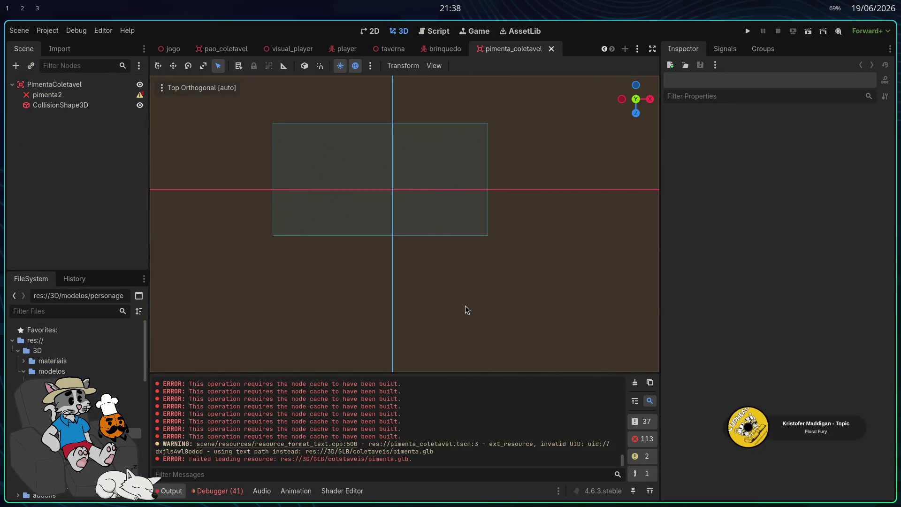
click(62, 95)
key(Delete)
click(474, 261)
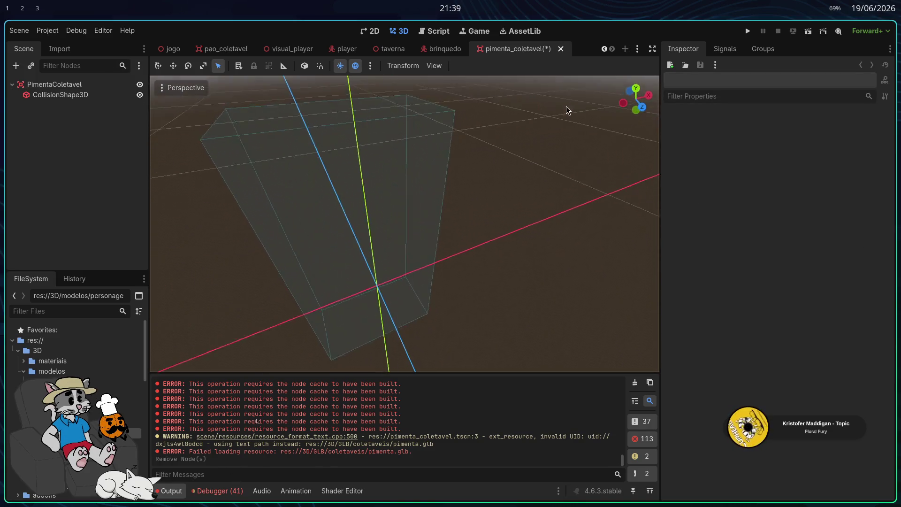
Step: Add pimenta.glb under the PimentaColetavel root and reset its position to 0, 0, 0
click(54, 84)
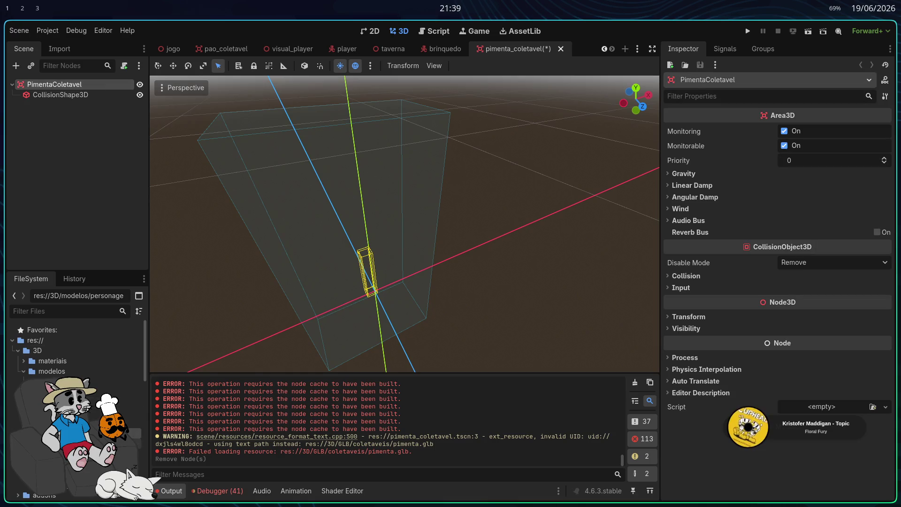
click(23, 371)
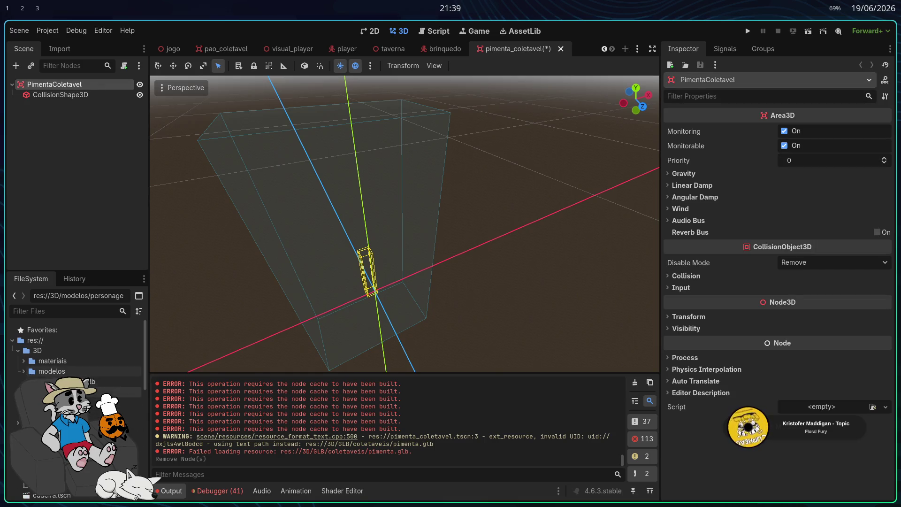
mouse_move(71, 402)
mouse_down()
mouse_move(298, 336)
mouse_move(379, 262)
mouse_up()
scroll(396, 257, down, 8)
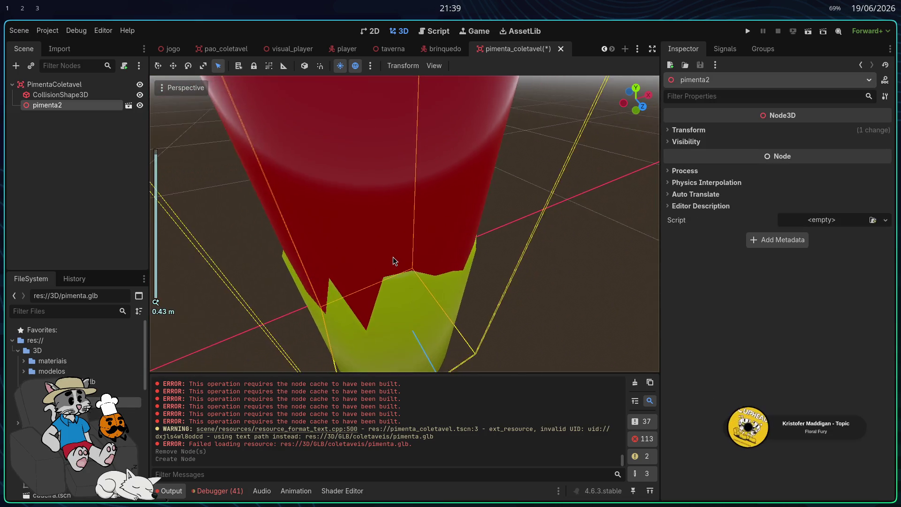
click(700, 130)
click(885, 142)
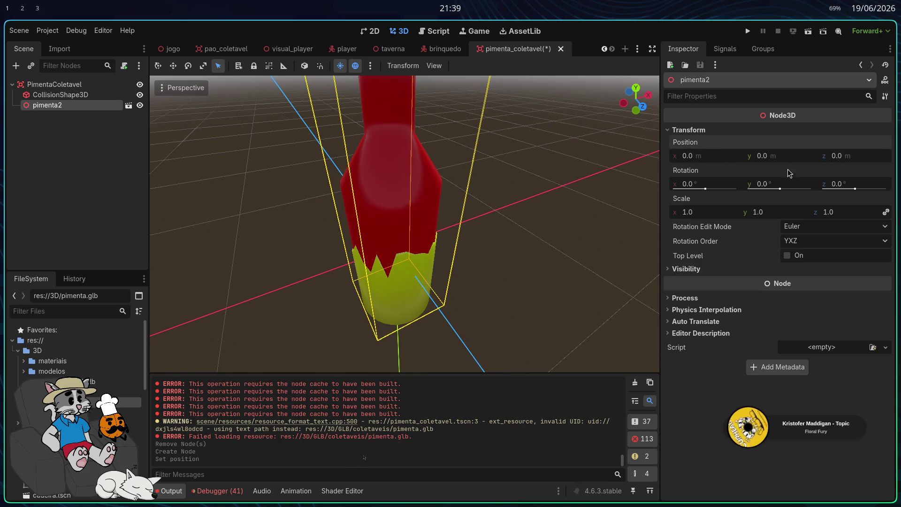
Step: Set the pepper bottle's scale to 0.235 in the Inspector
click(715, 212)
text(0.25)
key(Return)
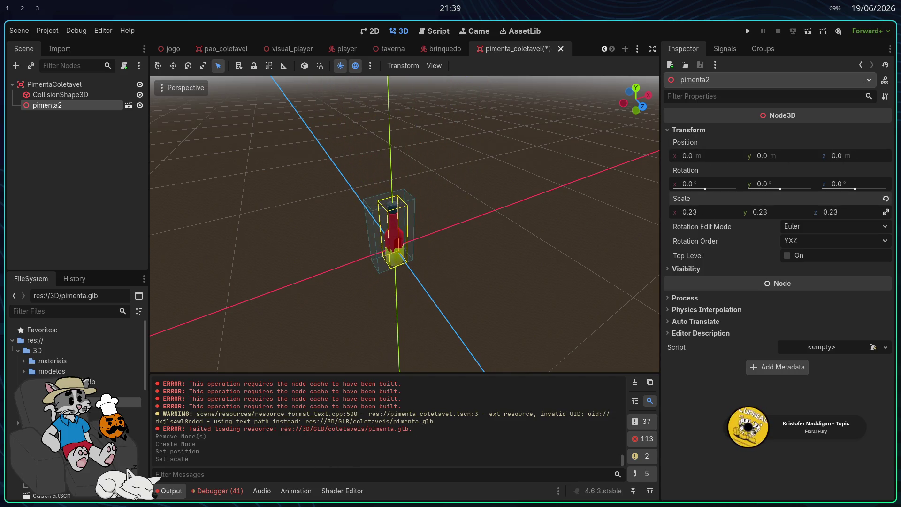
scroll(405, 223, up, 3)
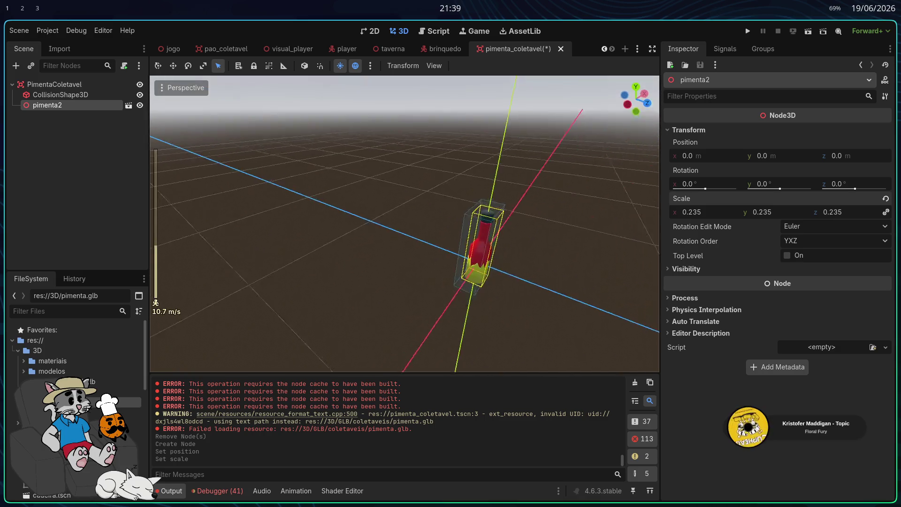
scroll(405, 223, down, 5)
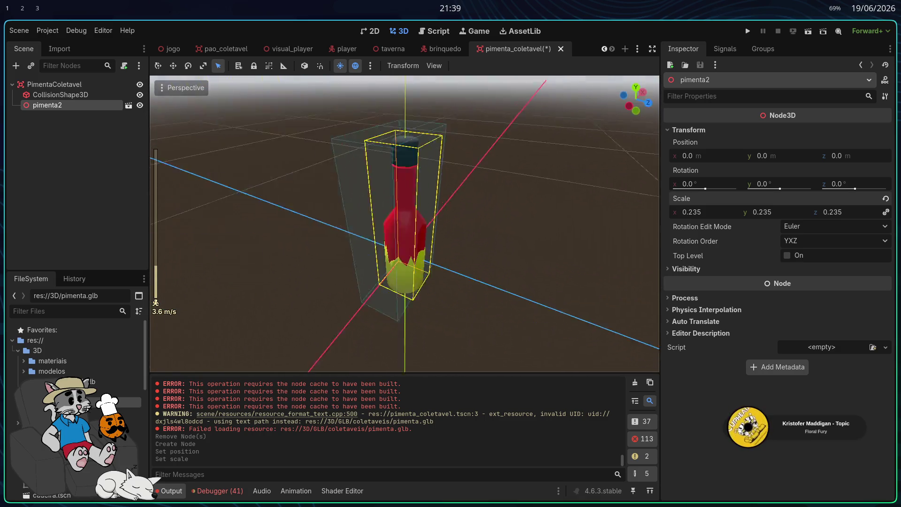
scroll(404, 224, down, 4)
Step: Tilt the bottle about −19.4° around the Z axis with the Rotate tool
key(e)
mouse_move(377, 271)
mouse_down()
mouse_move(452, 286)
mouse_move(400, 288)
mouse_move(429, 282)
mouse_up()
key(w)
key(e)
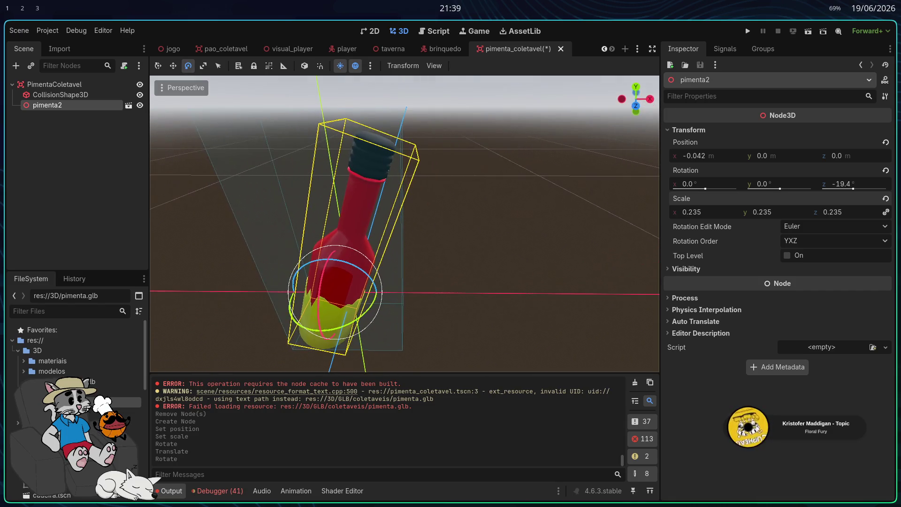
Step: Check the bottle's placement in the Front and Left orthogonal views
click(633, 110)
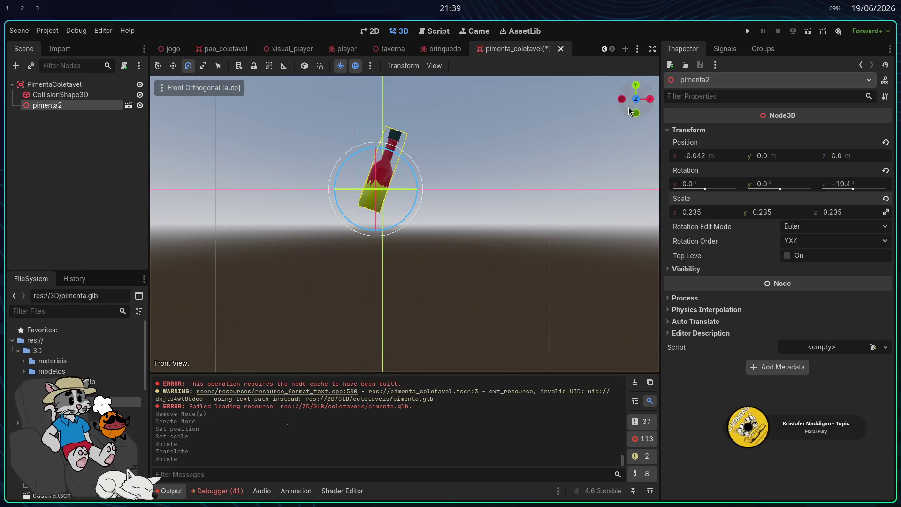
scroll(460, 201, up, 3)
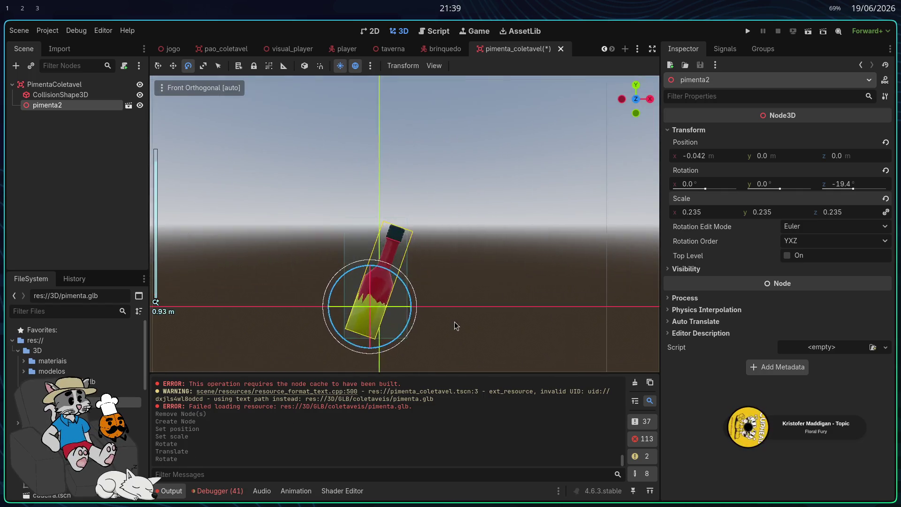
scroll(454, 326, up, 2)
scroll(411, 298, down, 2)
key(KP_5)
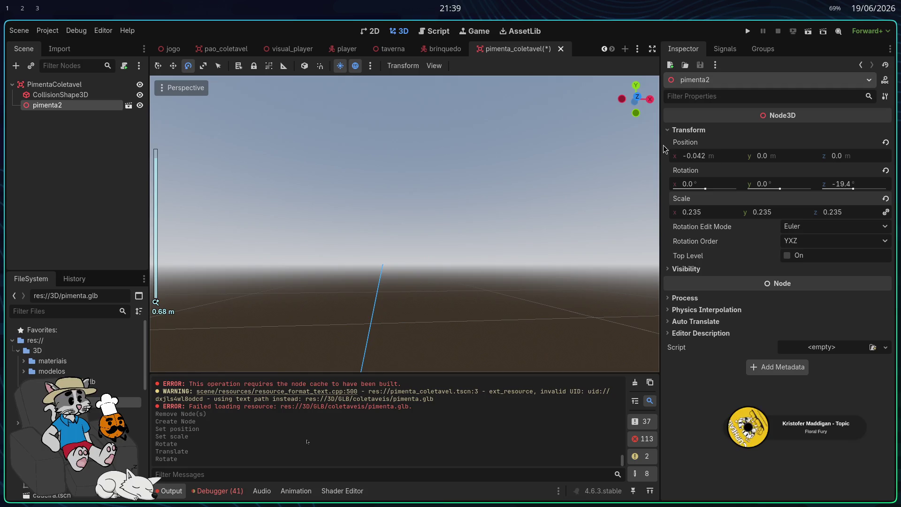
key(KP_1)
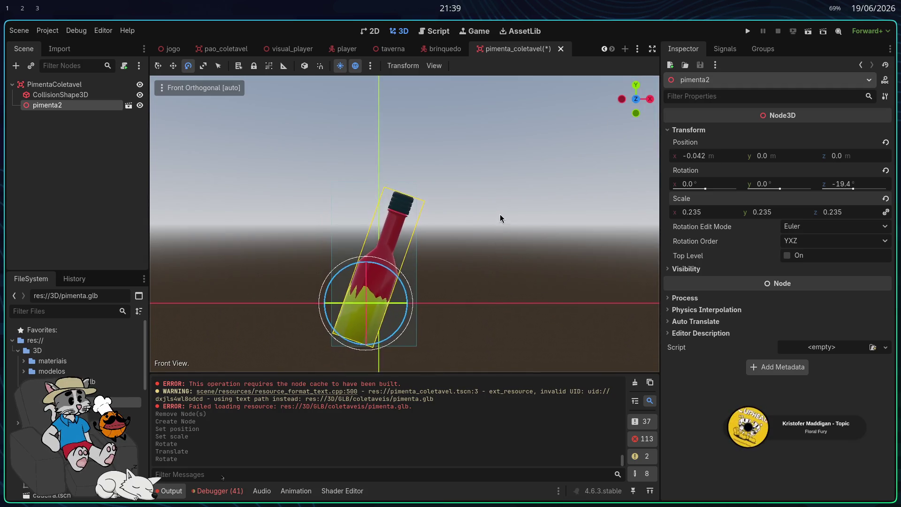
click(622, 99)
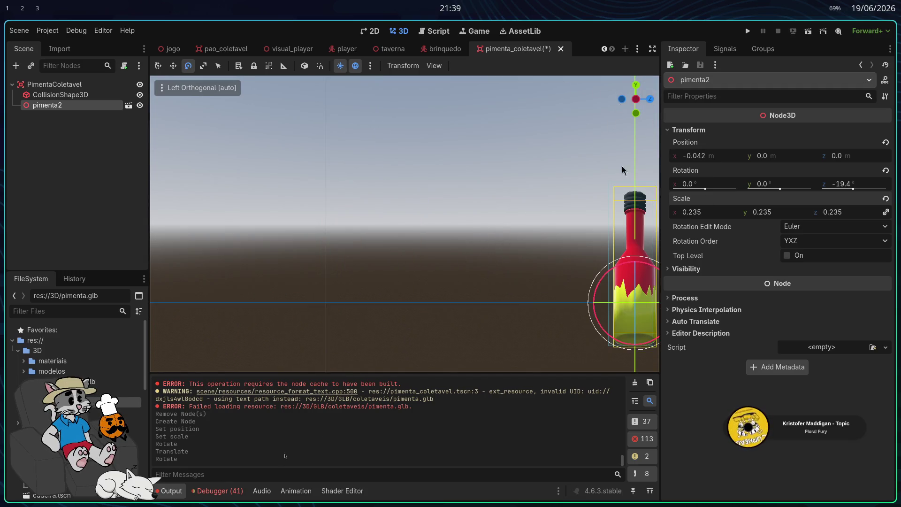
drag(572, 233, 449, 227)
Step: Resize the CollisionShape3D box to about 0.276 × 0.507 × 0.148 around the bottle and save
key(w)
click(516, 285)
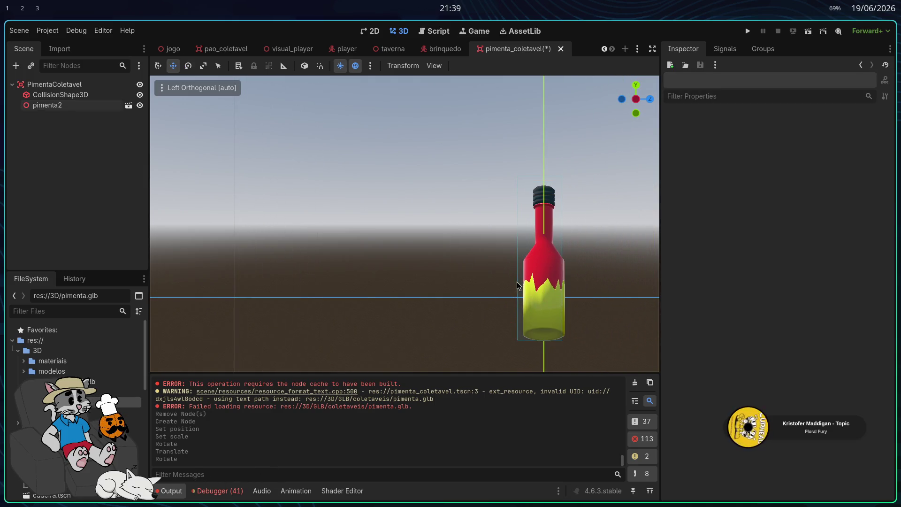
click(516, 285)
drag(518, 259, 567, 262)
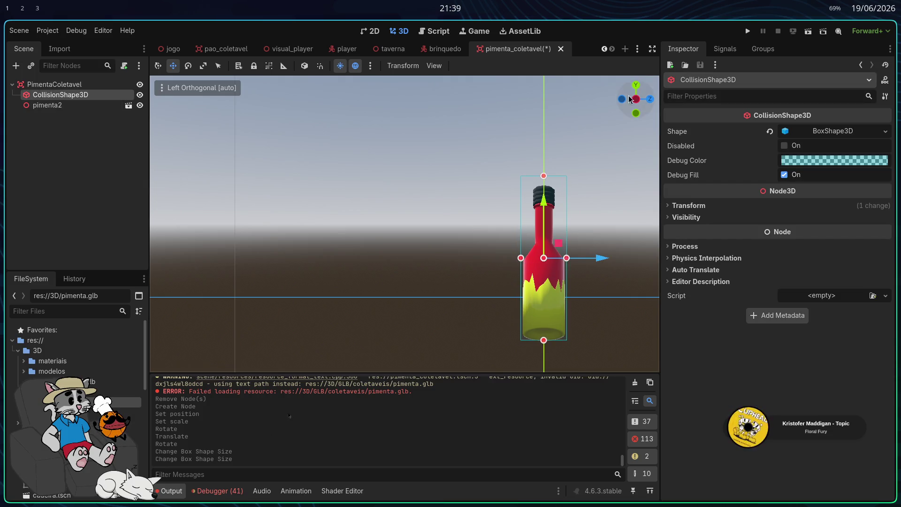
drag(542, 180, 542, 187)
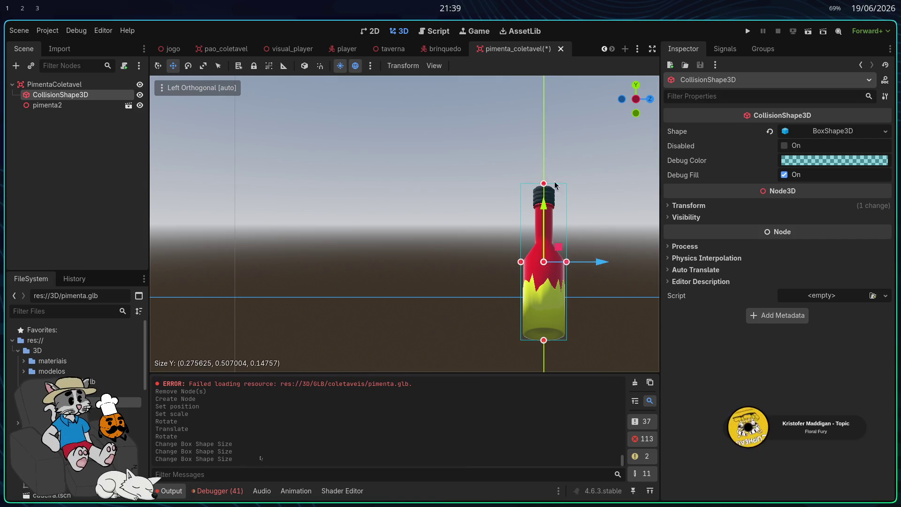
click(636, 86)
mouse_move(526, 249)
mouse_down()
mouse_move(509, 237)
mouse_move(498, 249)
mouse_move(516, 257)
mouse_up()
key(ctrl+s)
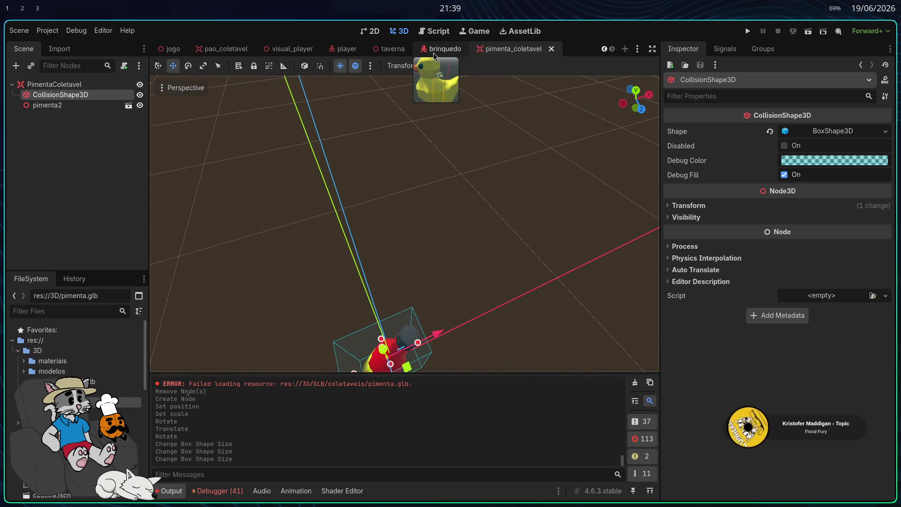
Step: Run the game, host and start a match, explore the tavern, then stop it with F8
click(747, 32)
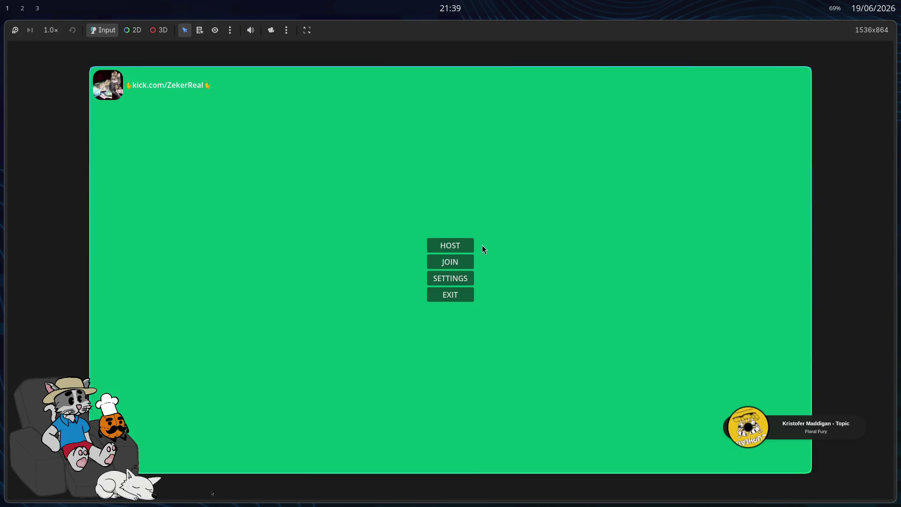
click(457, 245)
click(728, 457)
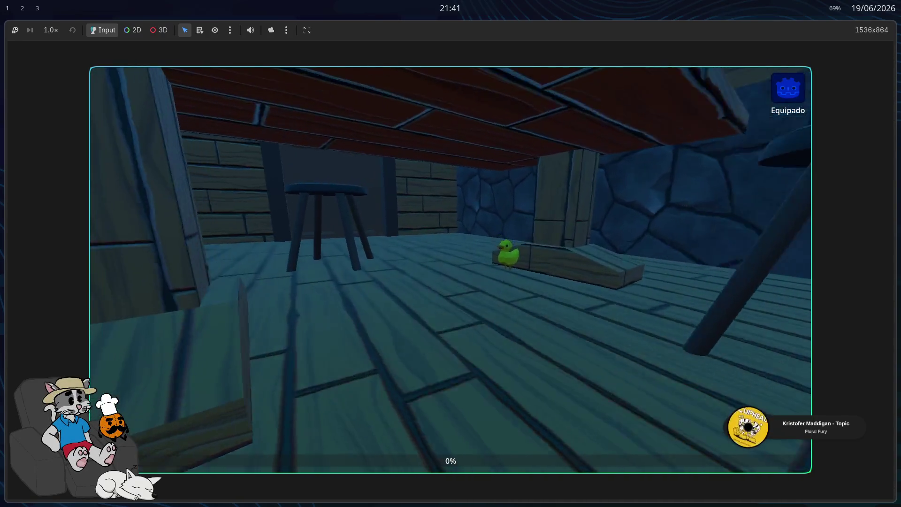
key(F8)
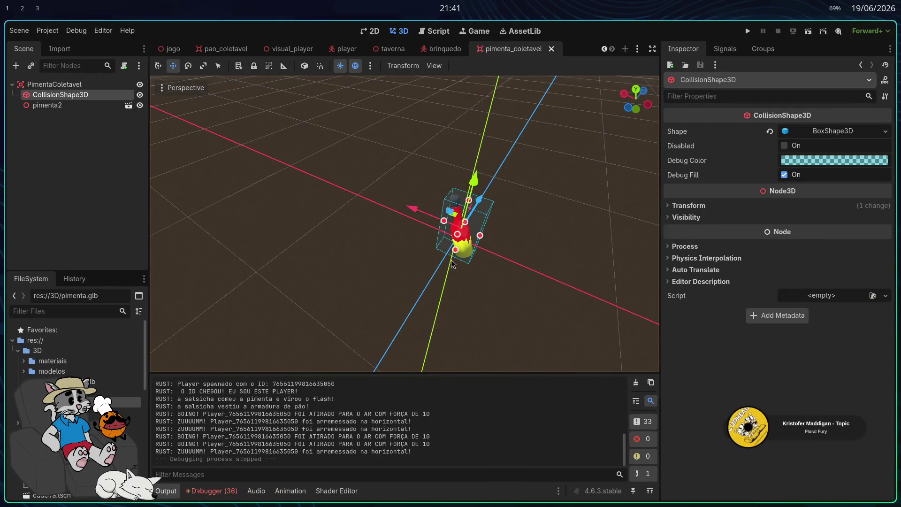
Step: Open the taverna scene, fly inside to view the tables, stools and ceiling, then select the taverna root
click(439, 53)
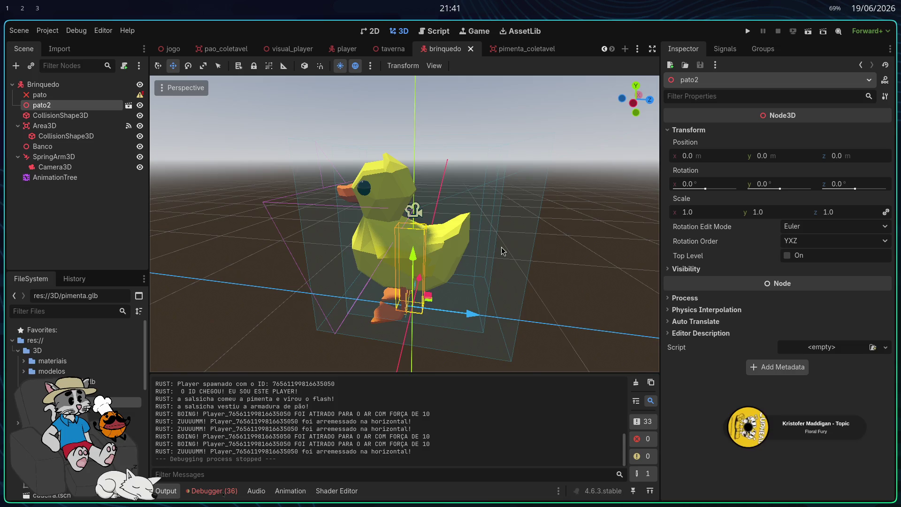
click(390, 50)
scroll(404, 224, up, 15)
key(w)
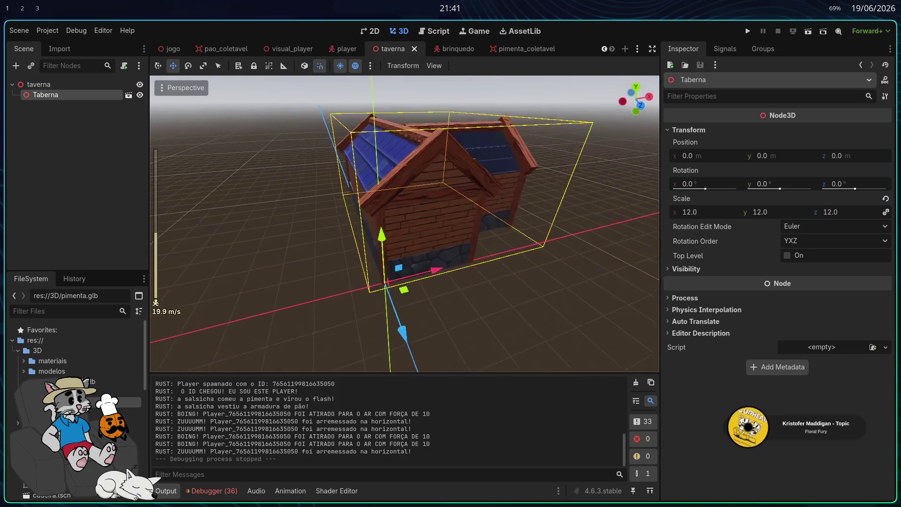
scroll(404, 224, down, 18)
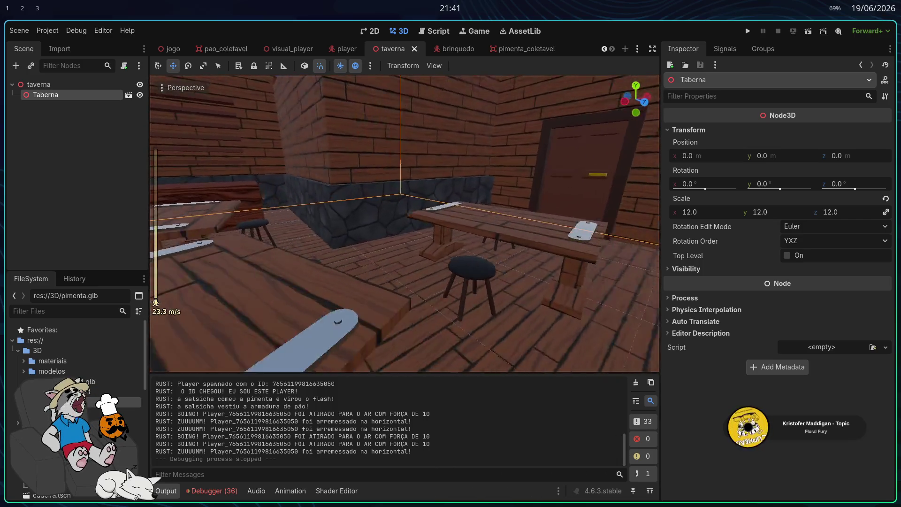
drag(405, 224, 302, 199)
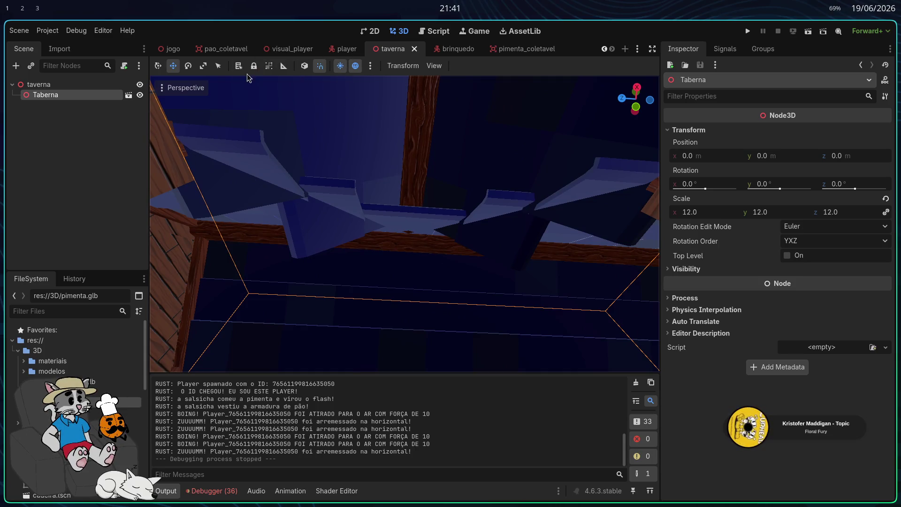
mouse_move(172, 56)
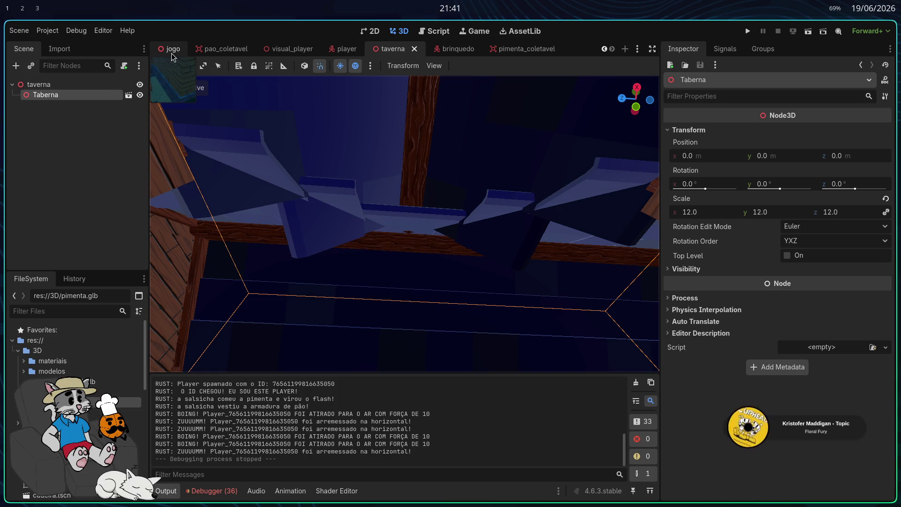
click(47, 85)
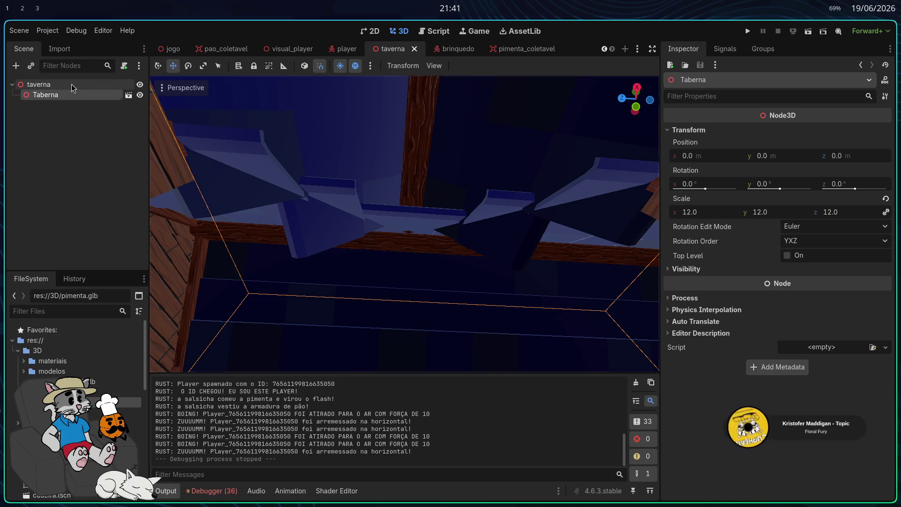
Step: Add a SpotLight3D as a child of the taverna root node
right_click(75, 86)
click(101, 94)
text(spot)
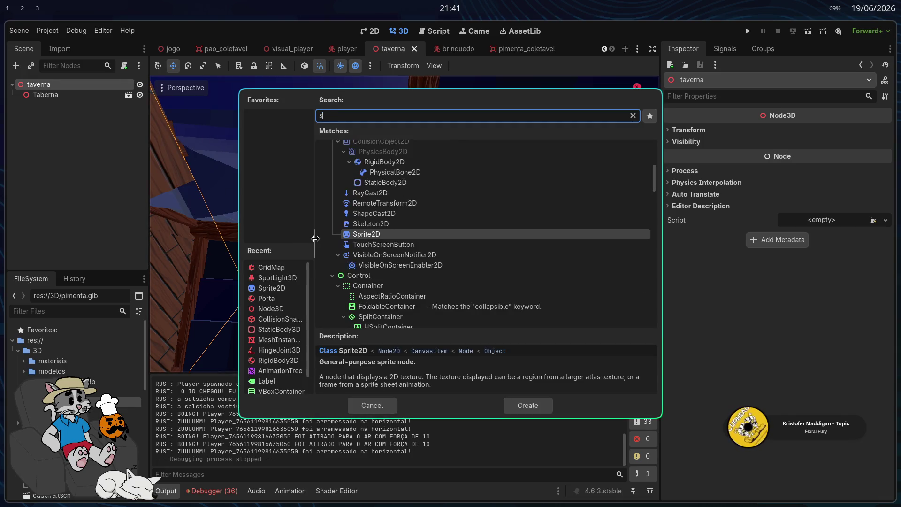
click(525, 406)
Step: Move the spotlight with the gizmo to sit high above the room at 15, 27, -22
key(s)
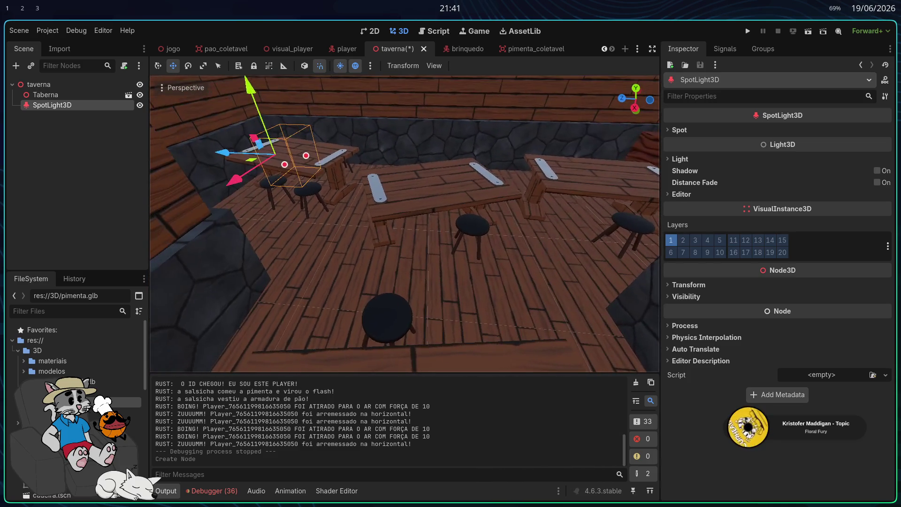
drag(244, 153, 310, 205)
key(g)
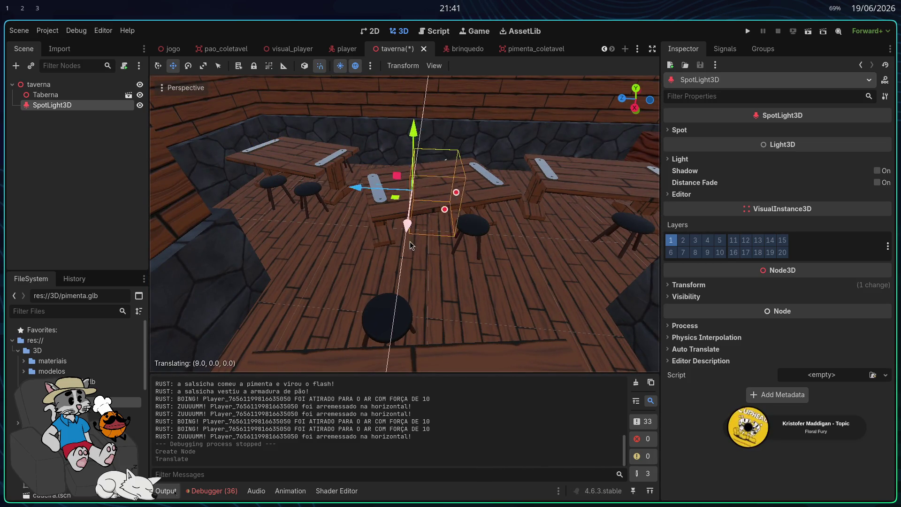
click(418, 310)
mouse_move(409, 185)
mouse_down()
mouse_move(409, 89)
mouse_move(430, 284)
mouse_move(424, 111)
mouse_up()
key(f)
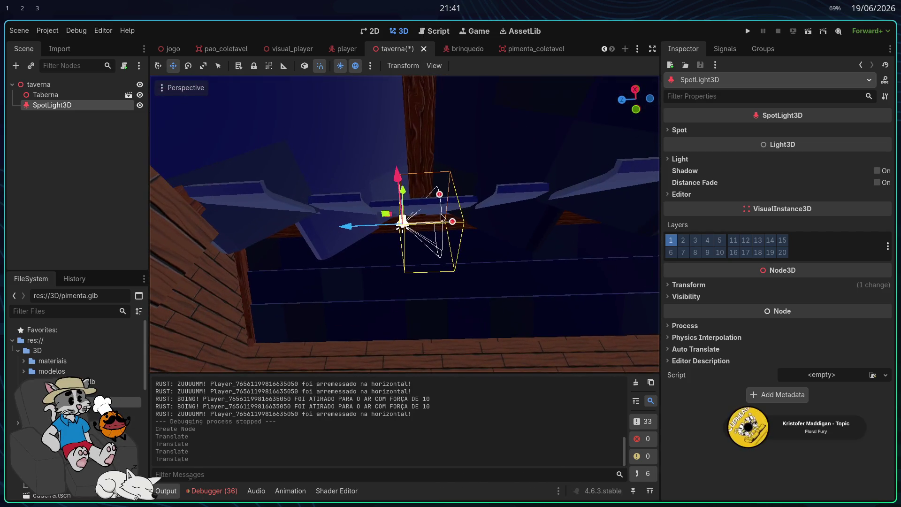
click(386, 229)
click(402, 225)
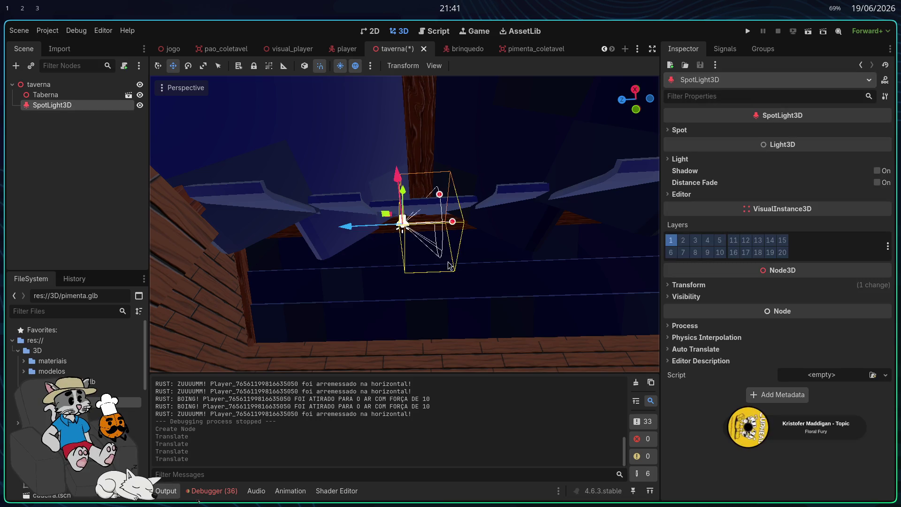
Step: Set the spotlight's Rotation X to -90 so it points straight down
click(689, 285)
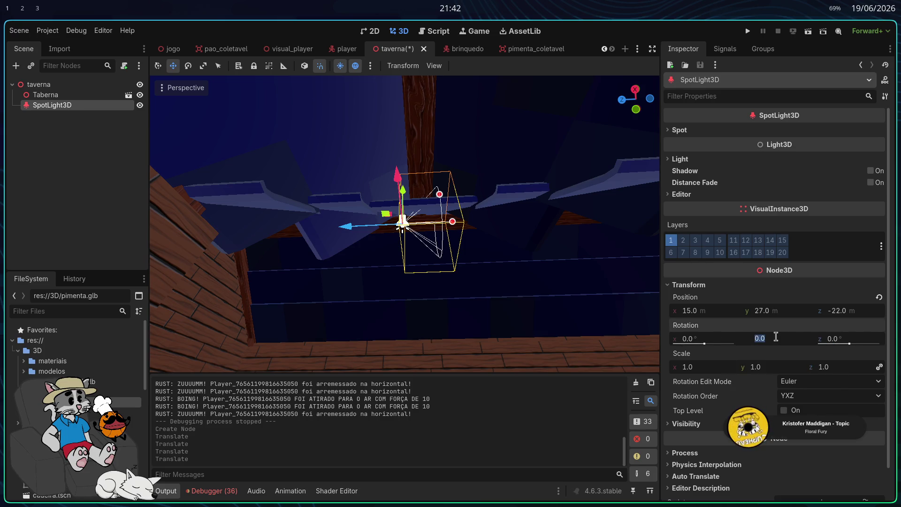
key(Return)
key(ctrl+z)
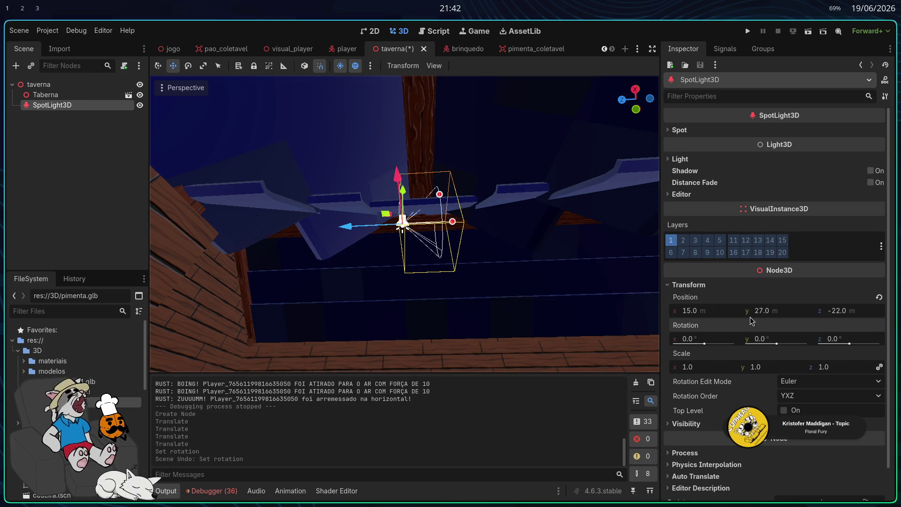
text(90)
key(Return)
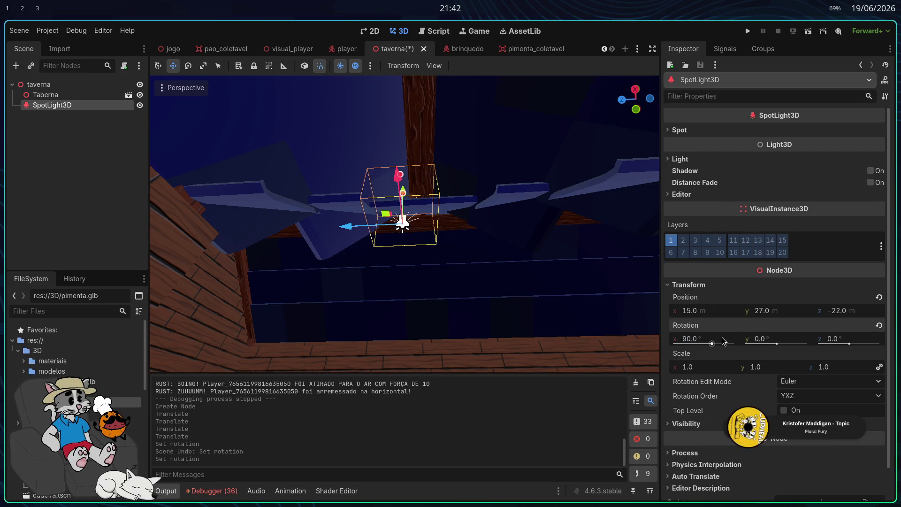
key(ctrl+z)
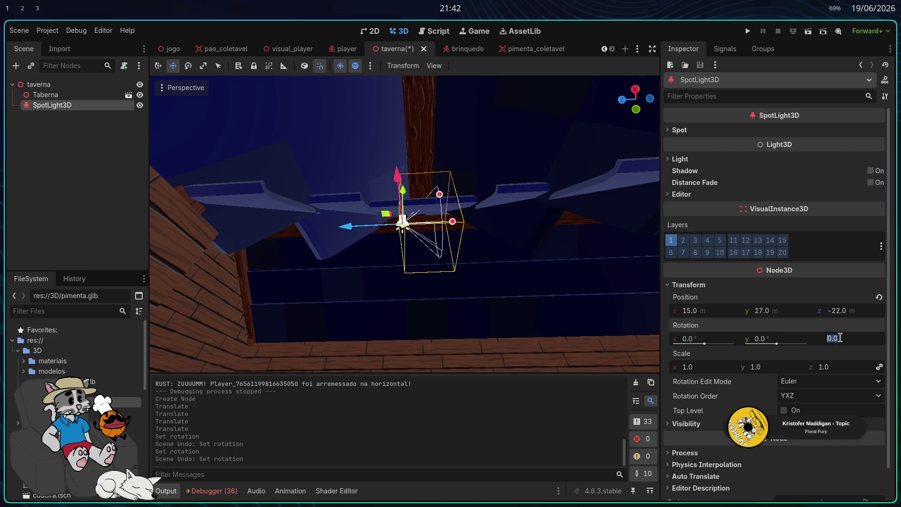
text(89)
key(Return)
click(721, 335)
text(9)
key(Return)
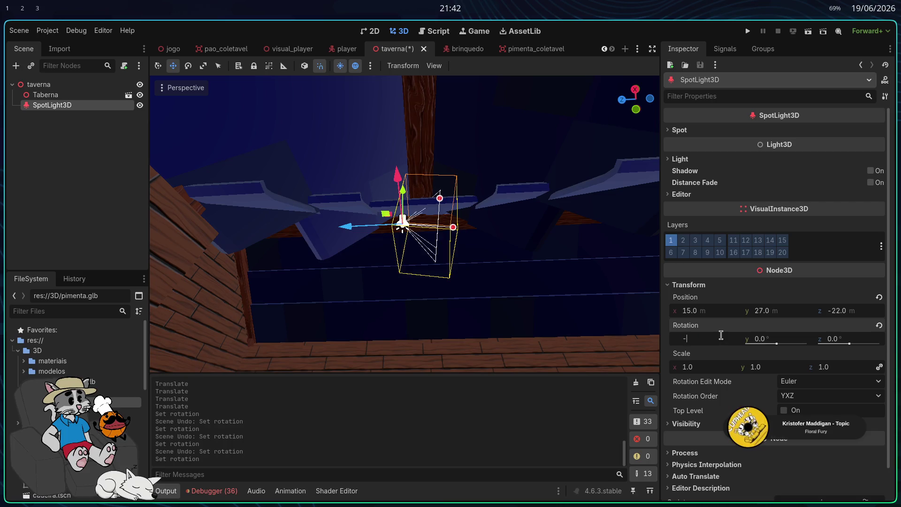
key(Return)
mouse_move(428, 280)
mouse_down()
mouse_move(420, 247)
mouse_move(447, 266)
mouse_up()
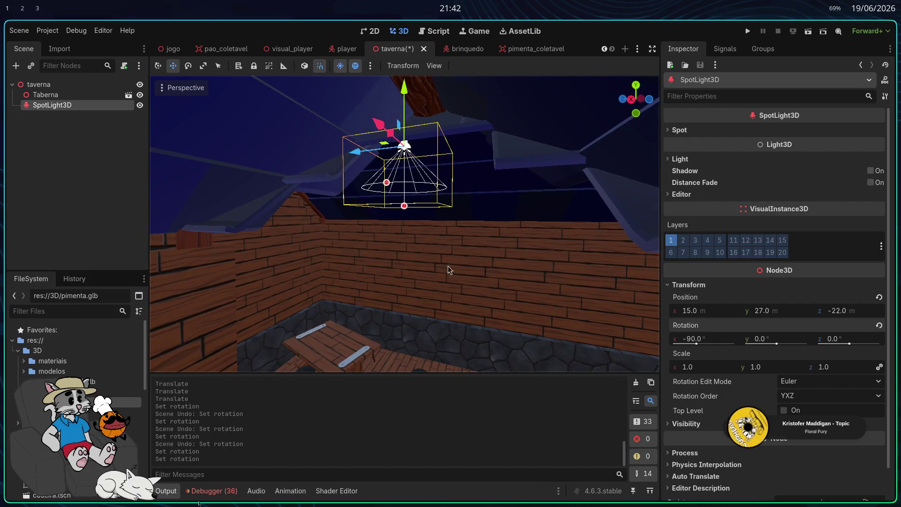
Step: Drag the spotlight's range handle out to a radius of about 28 over the tables
drag(404, 206, 407, 423)
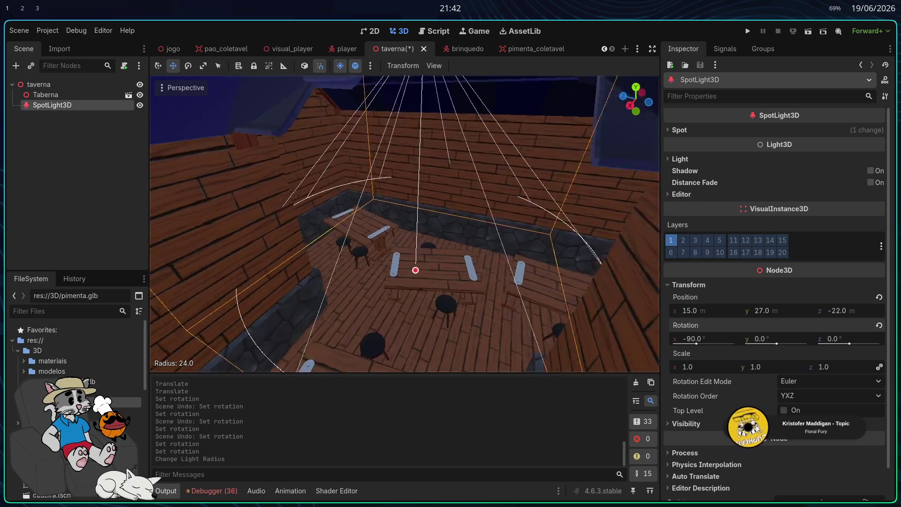
mouse_move(402, 267)
mouse_down()
mouse_move(409, 382)
mouse_move(406, 346)
mouse_up()
scroll(406, 345, up, 5)
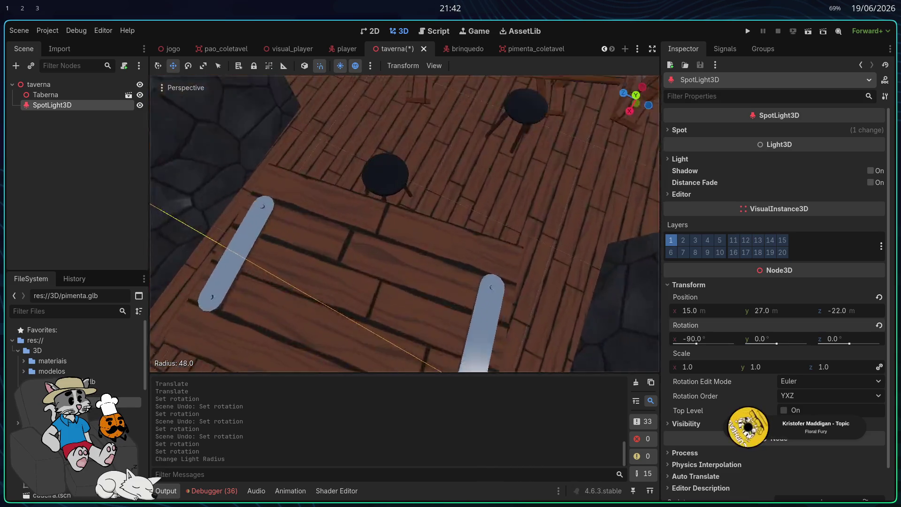
scroll(404, 360, down, 5)
mouse_move(385, 246)
mouse_down()
mouse_move(380, 331)
mouse_move(388, 294)
mouse_move(390, 313)
mouse_up()
scroll(380, 328, up, 1)
key(shift+f)
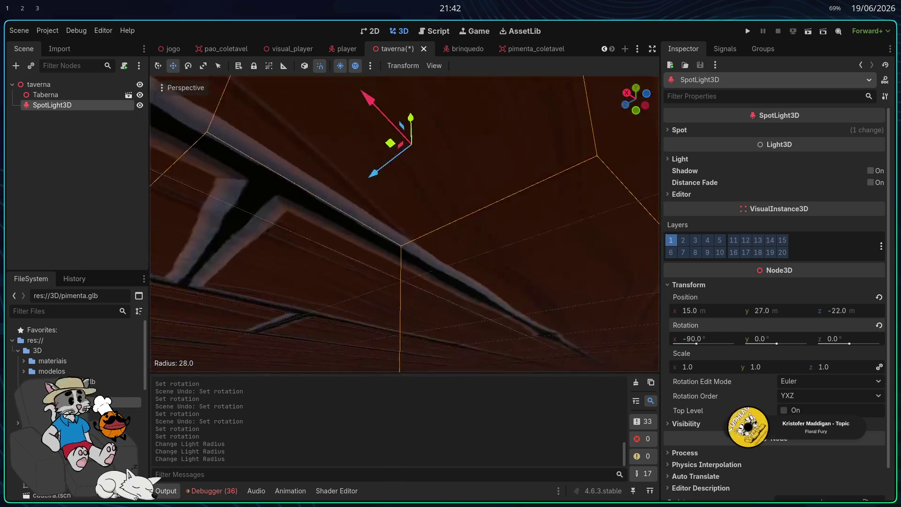
key(shift+f)
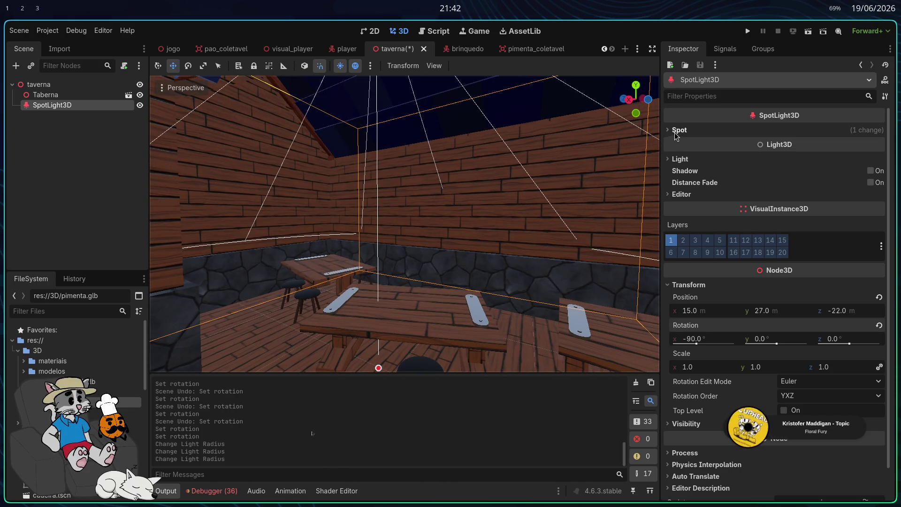
Step: Set the spotlight's Light Energy to 6 and run the game to test it
click(672, 157)
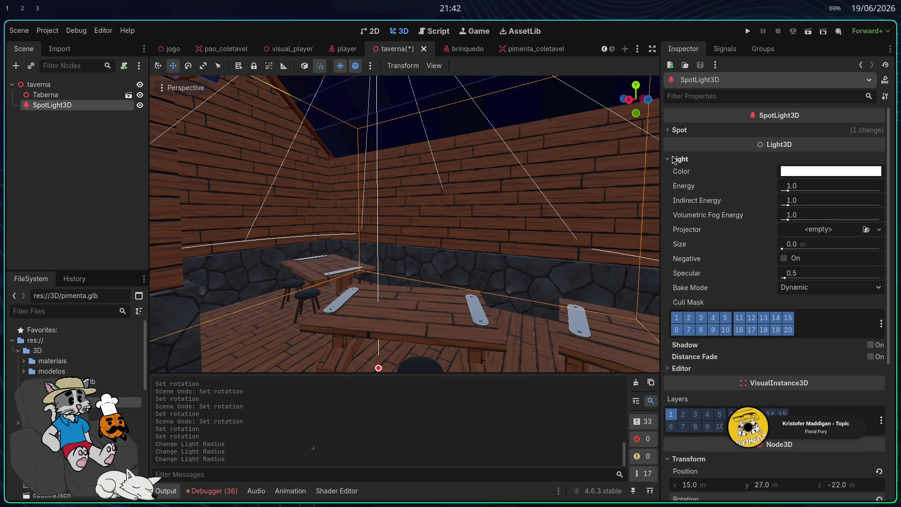
drag(788, 191, 843, 202)
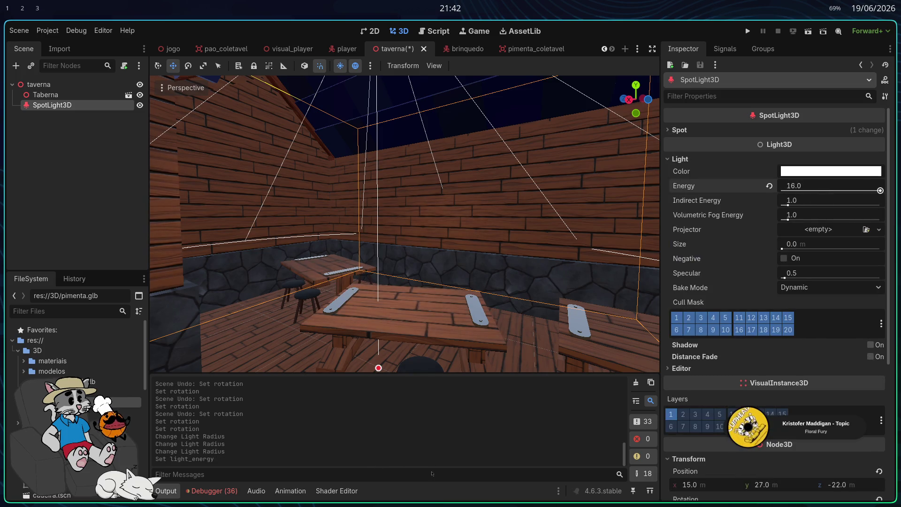
drag(789, 205, 794, 206)
key(ctrl+z)
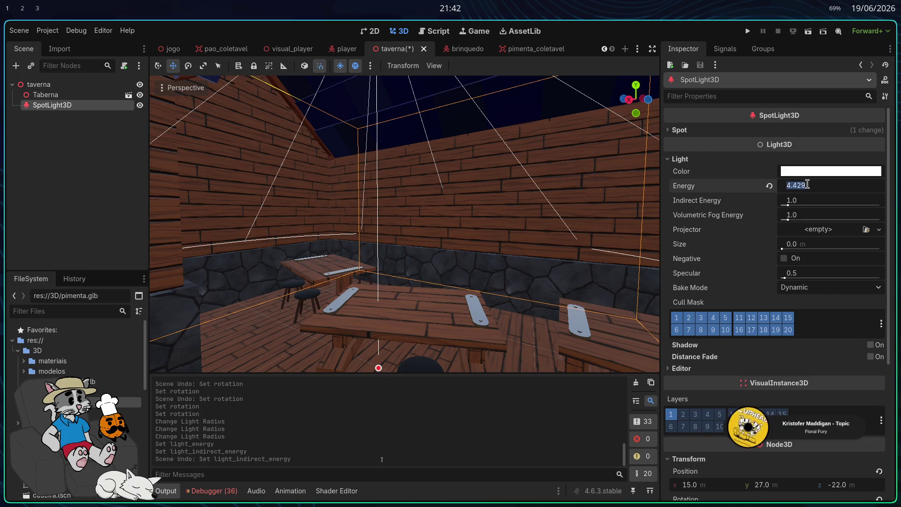
key(Return)
click(747, 31)
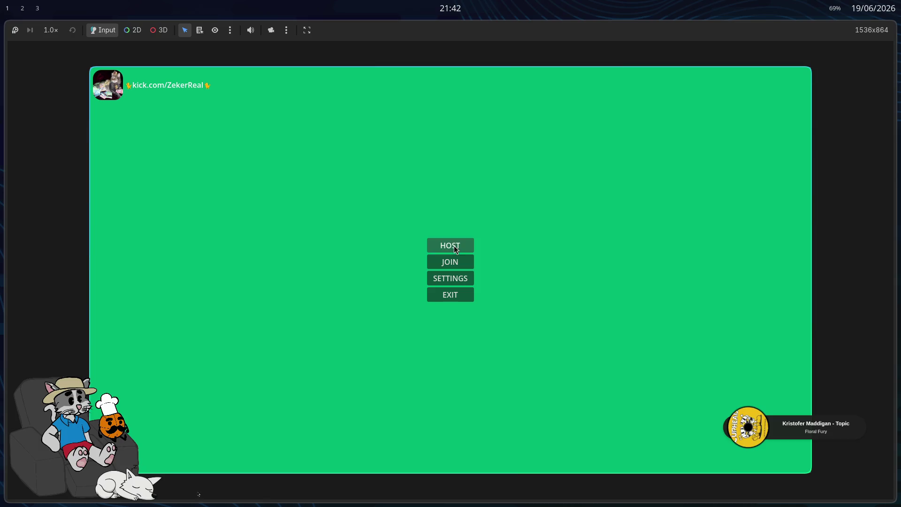
click(455, 246)
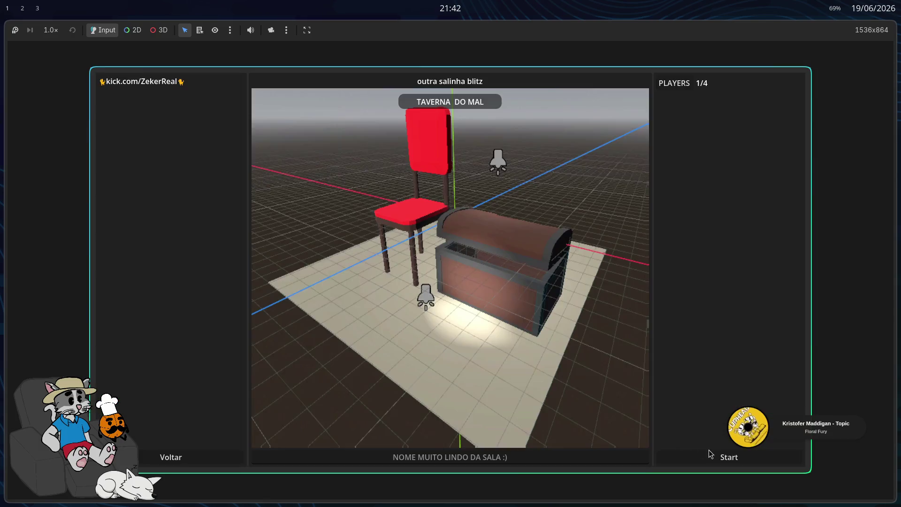
click(718, 459)
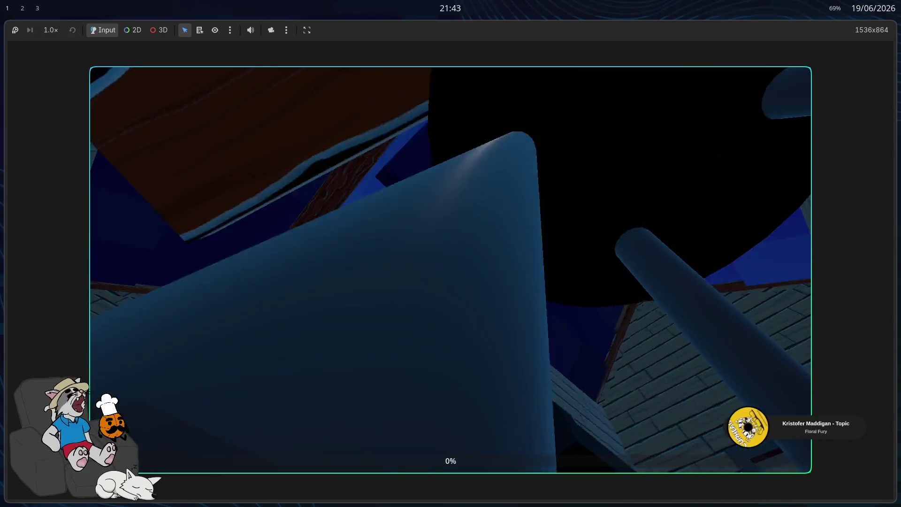
key(F8)
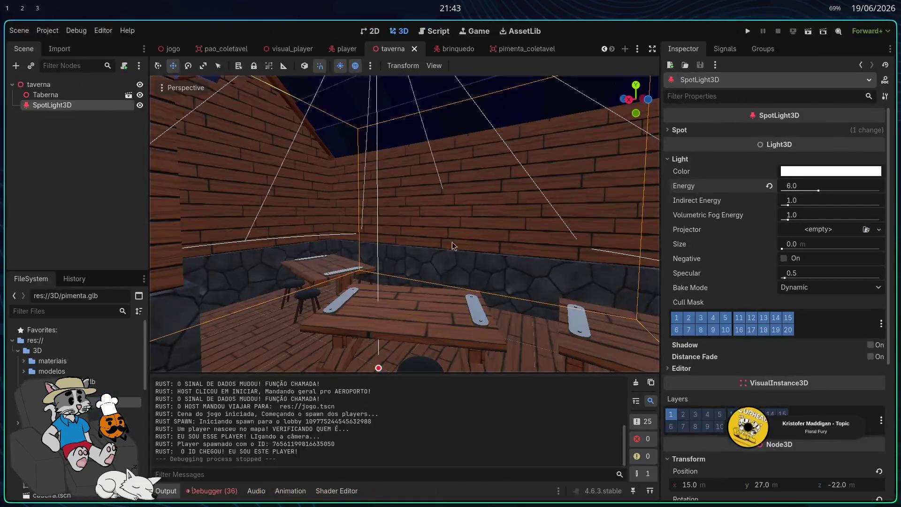
Step: Set the spotlight's Energy to 32, then to 64
text(32)
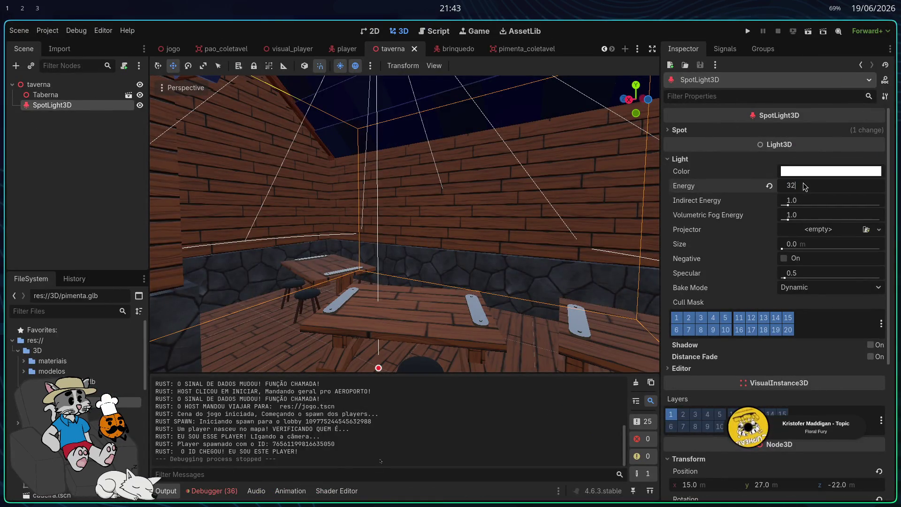
key(Return)
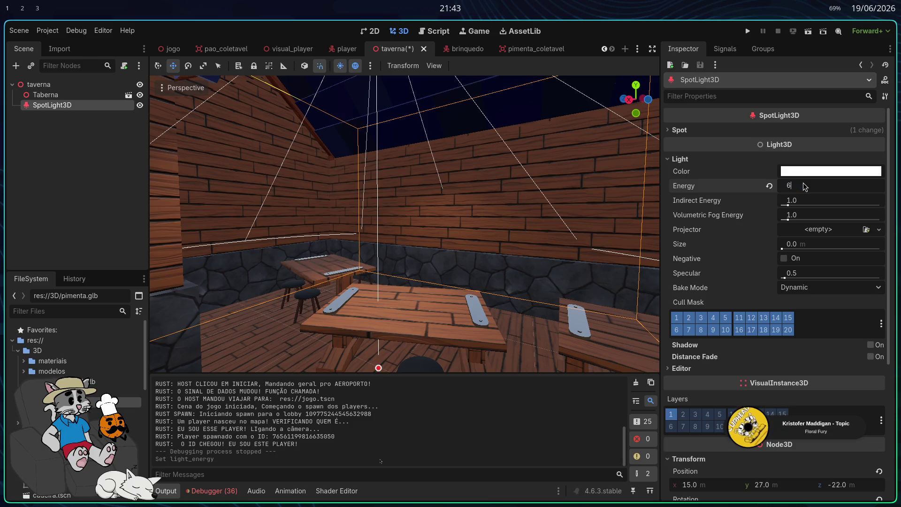
text(4)
key(Return)
Step: Run the game, start a match, walk through the tavern, then stop with F8
click(748, 31)
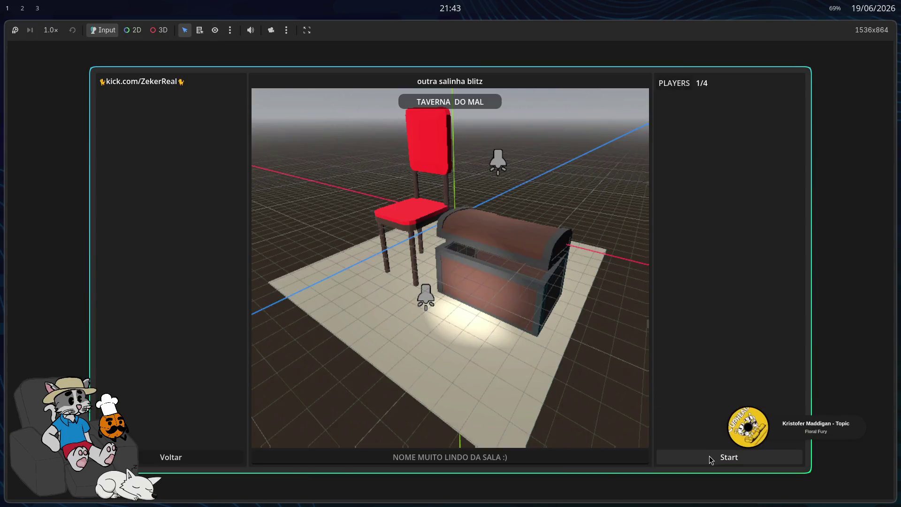
click(712, 460)
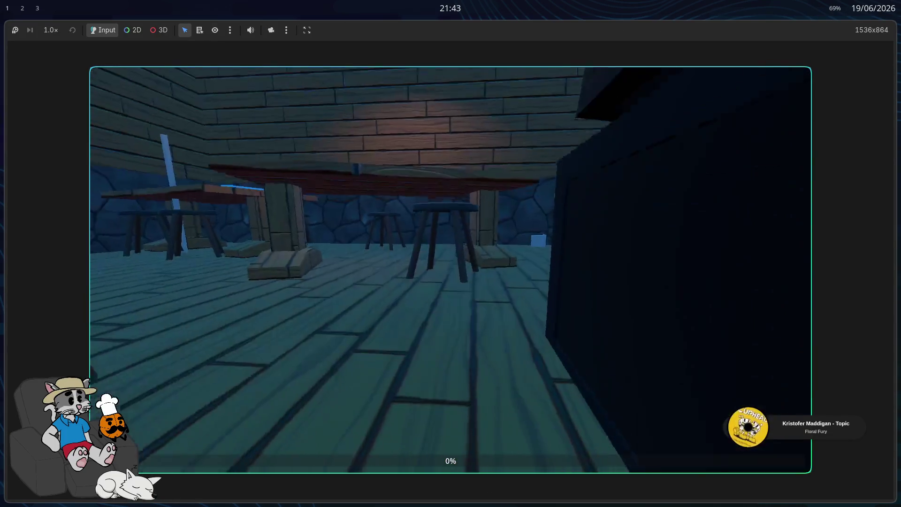
key(w)
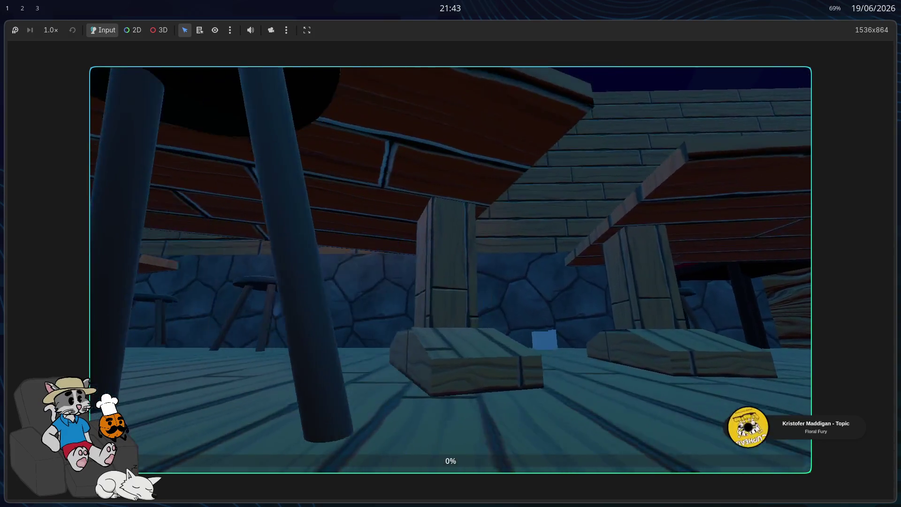
key(w)
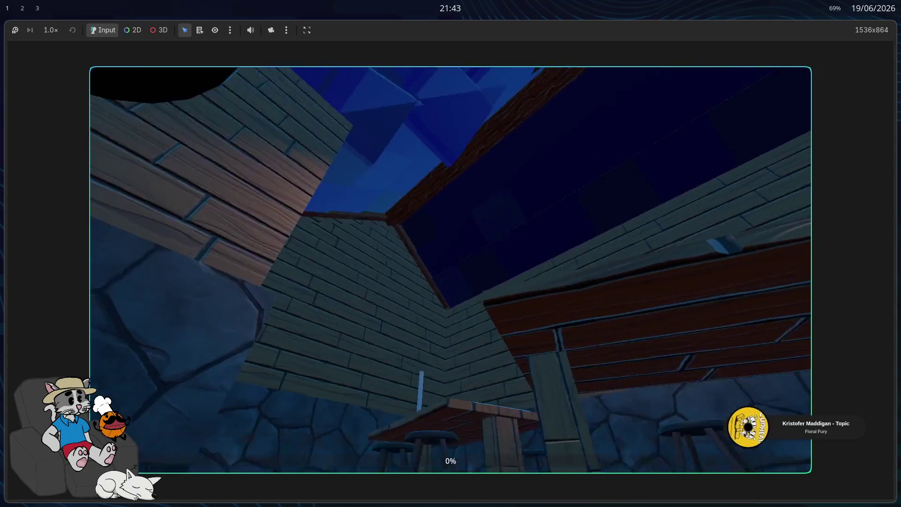
key(F8)
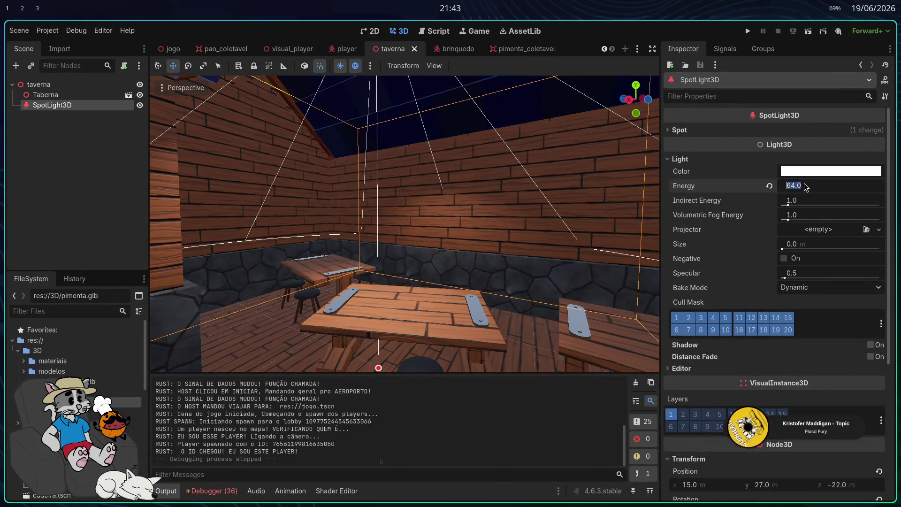
Step: Try a spotlight energy of 640 and shrink its radius slightly to about 38
text(0)
key(Return)
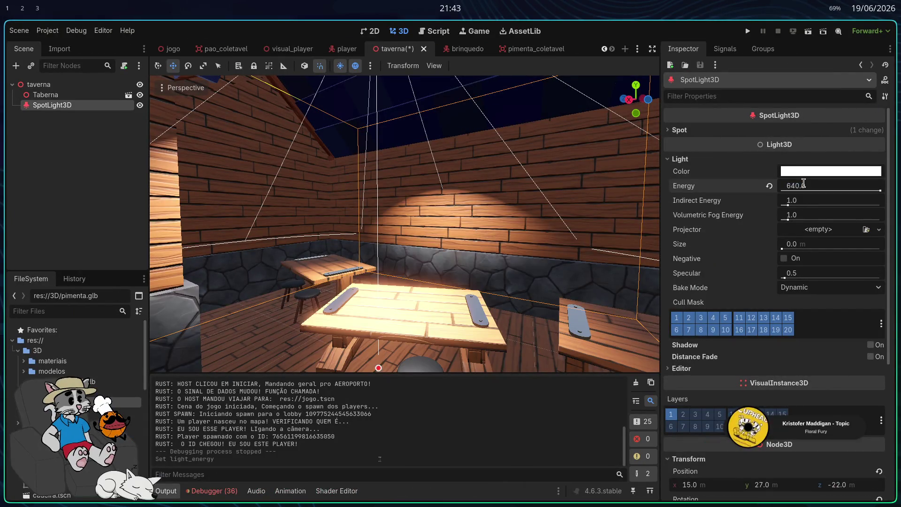
mouse_move(403, 225)
mouse_down()
mouse_move(469, 206)
mouse_move(525, 211)
mouse_move(495, 282)
mouse_move(479, 288)
mouse_move(457, 419)
mouse_move(472, 320)
mouse_move(458, 390)
mouse_move(449, 341)
mouse_move(452, 366)
mouse_up()
scroll(405, 224, up, 10)
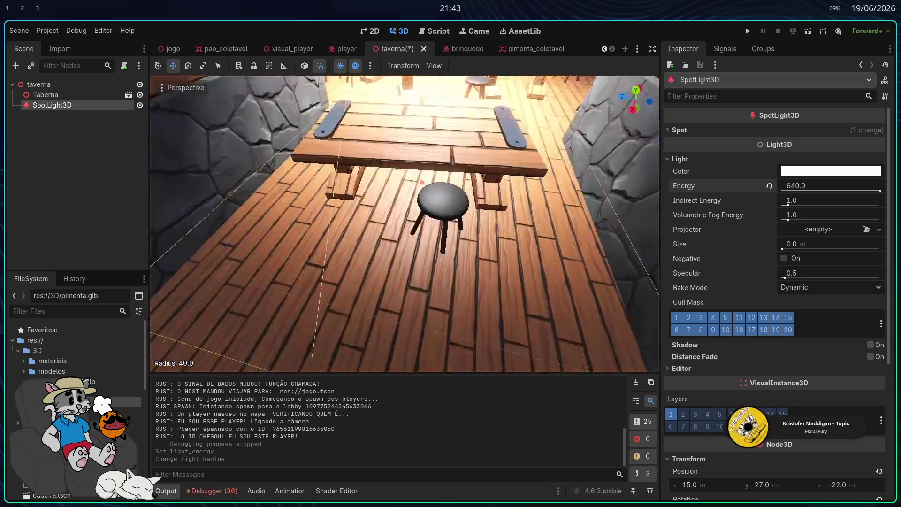
scroll(421, 347, down, 5)
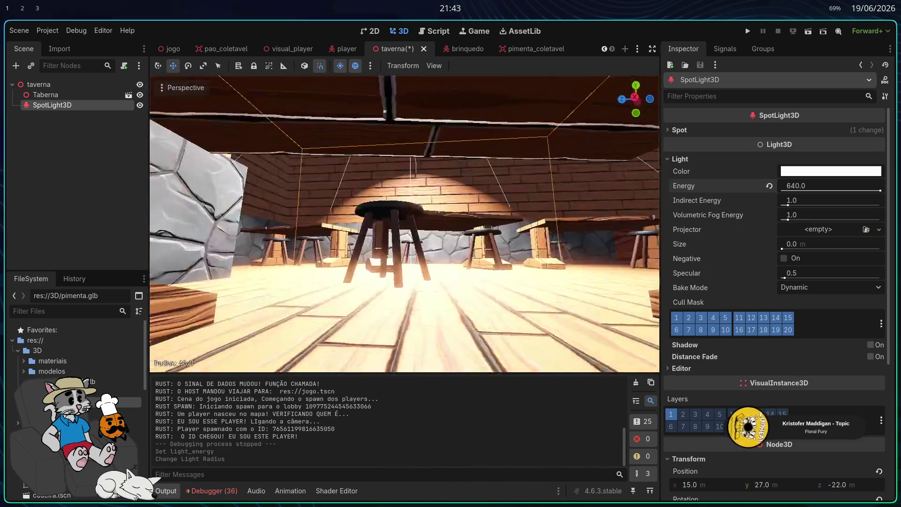
mouse_move(419, 326)
mouse_down()
mouse_move(419, 237)
mouse_move(421, 290)
mouse_up()
Step: Set the spotlight energy back to 64 and run the project
scroll(405, 224, down, 5)
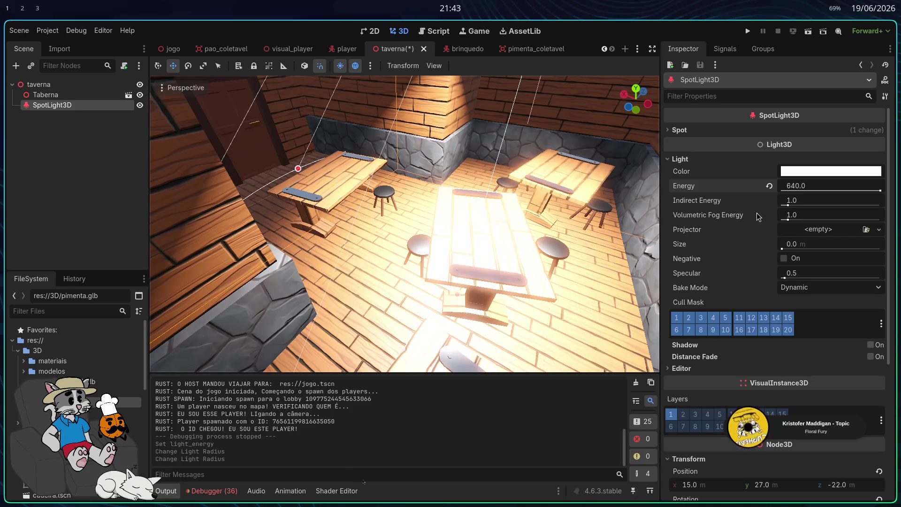
mouse_move(880, 192)
mouse_down()
mouse_move(840, 193)
mouse_move(898, 206)
mouse_up()
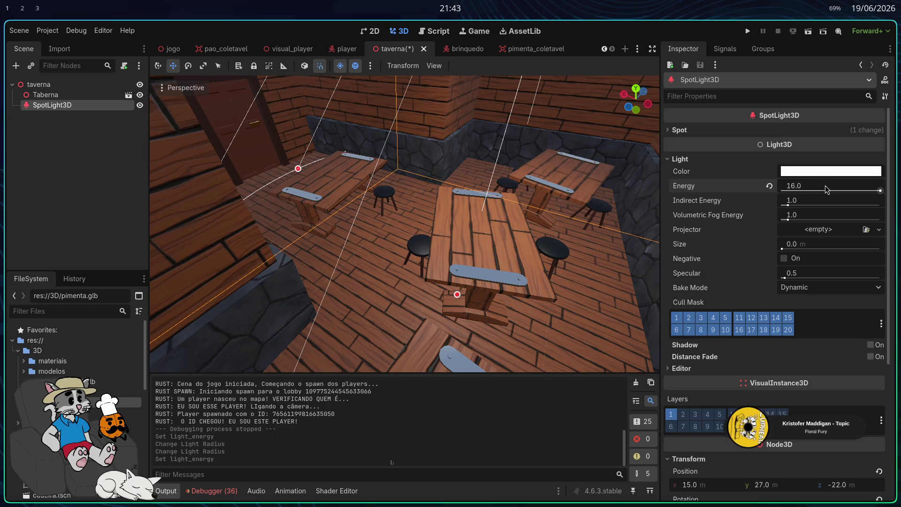
text(4)
key(Return)
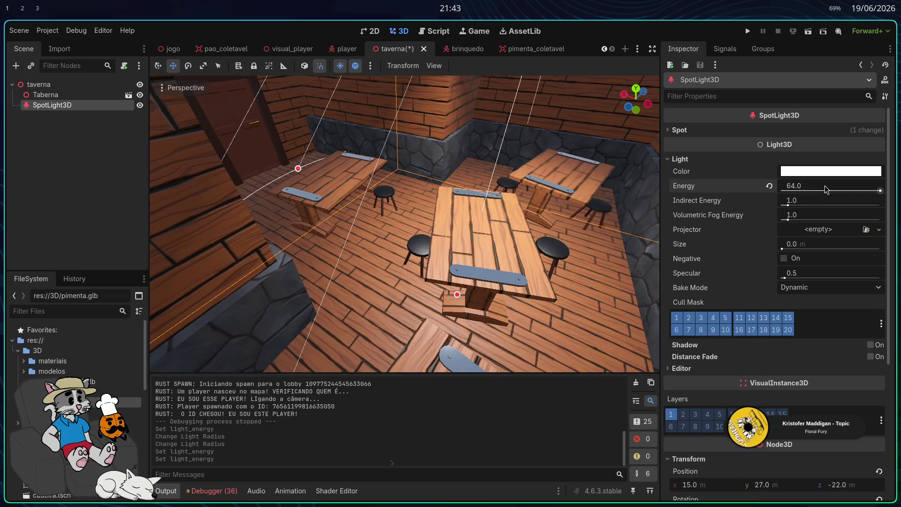
click(747, 31)
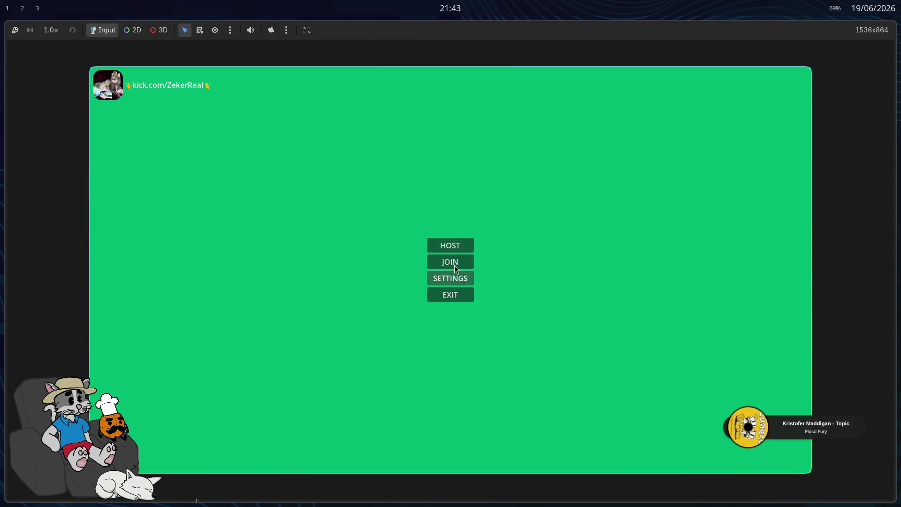
Step: Host and start a match, check the tavern lighting, then stop the game with F8
click(454, 265)
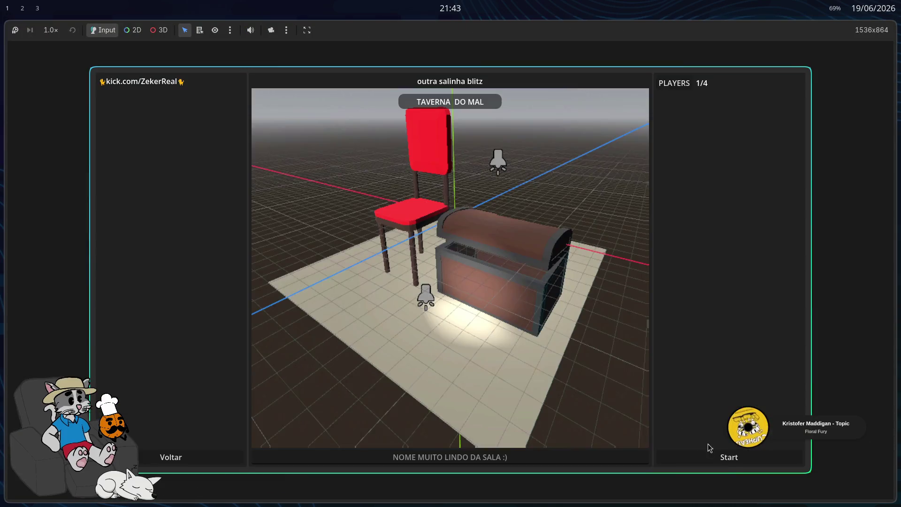
click(712, 455)
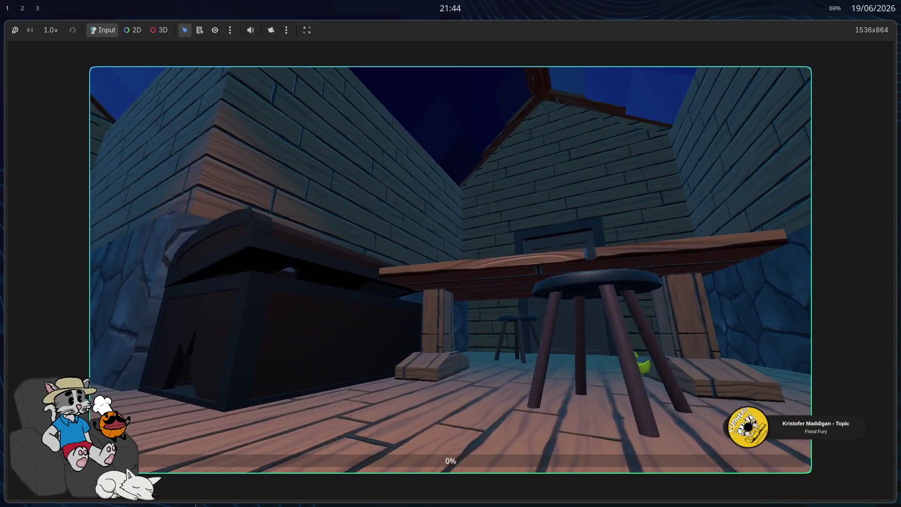
key(F8)
drag(423, 260, 425, 234)
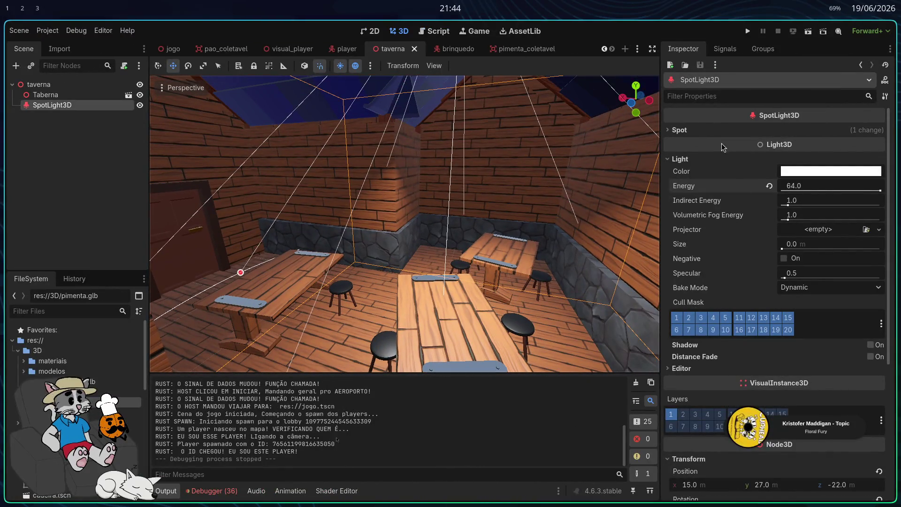
Step: In the Spot section, drag Range to 51.418 m and Angle to 130.72°, then run
click(728, 130)
mouse_move(825, 148)
mouse_down()
mouse_move(809, 176)
mouse_move(832, 177)
mouse_up()
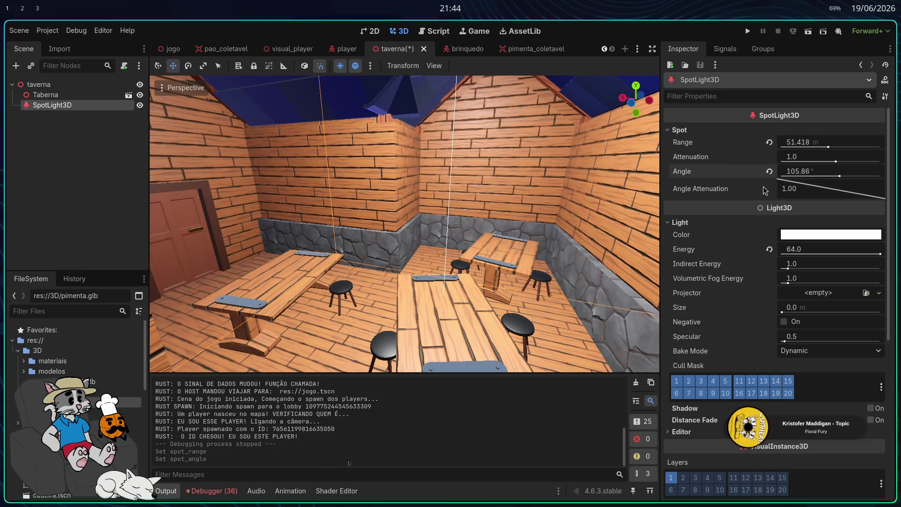
key(f)
drag(841, 177, 854, 179)
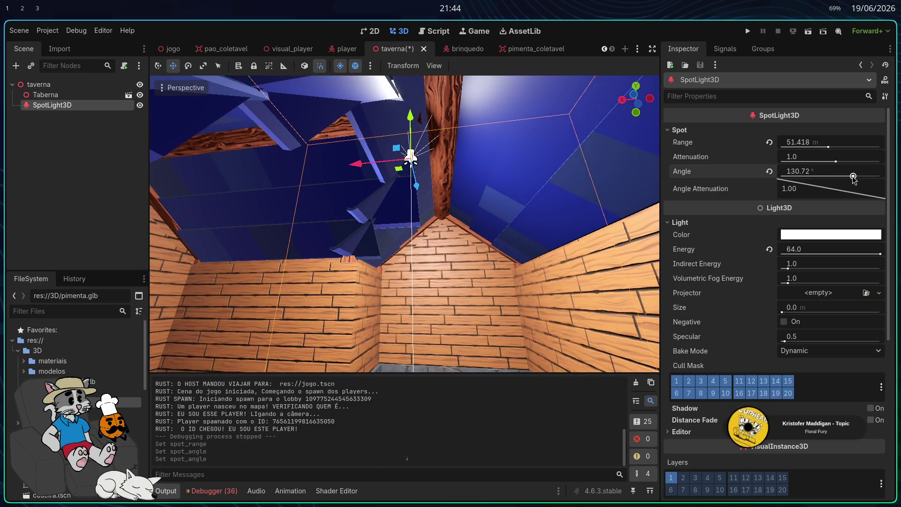
drag(483, 266, 593, 161)
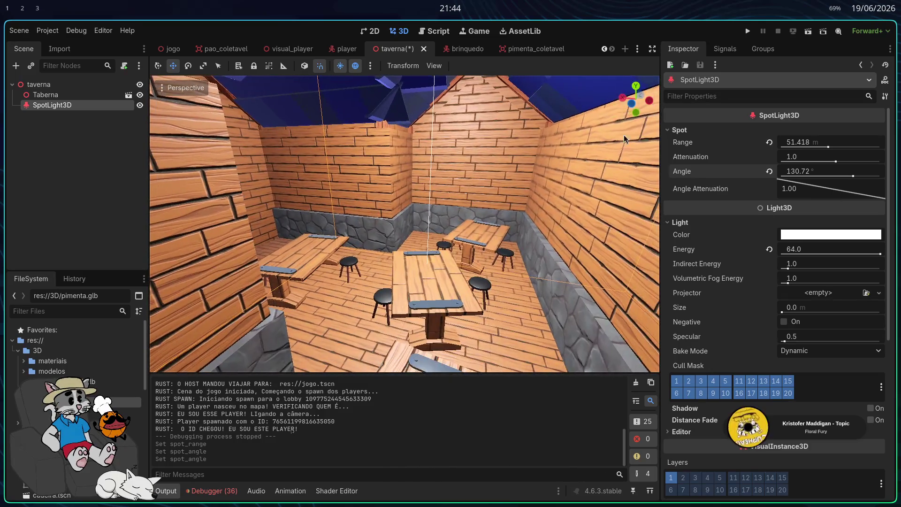
click(748, 32)
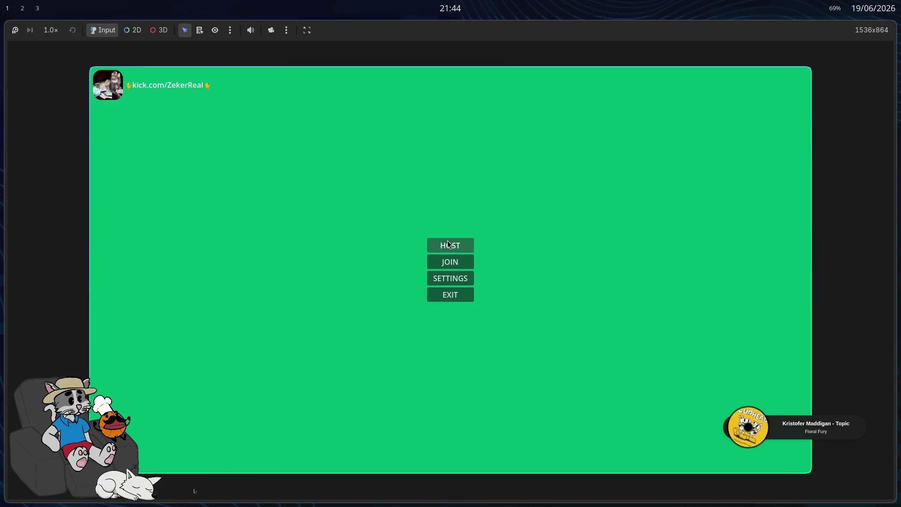
Step: Host and start a match, walk toward the stools under the wider light, then stop with F8
click(447, 243)
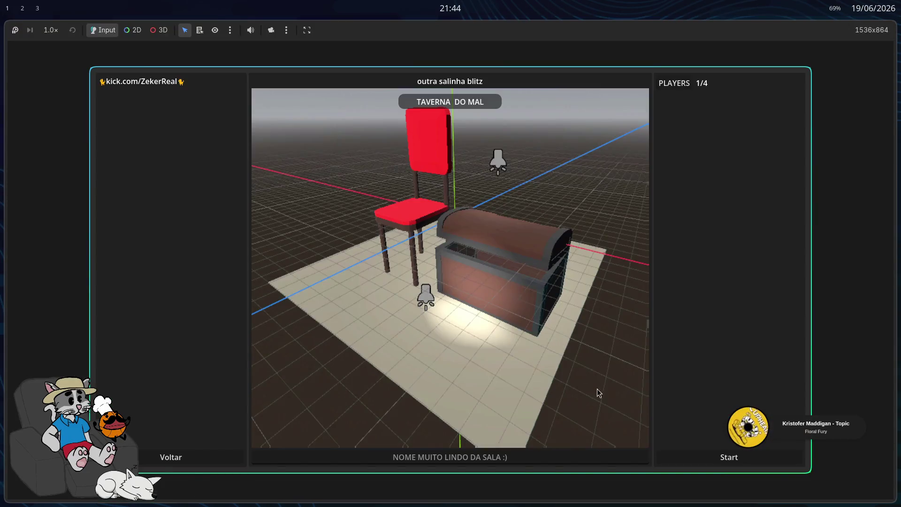
click(732, 454)
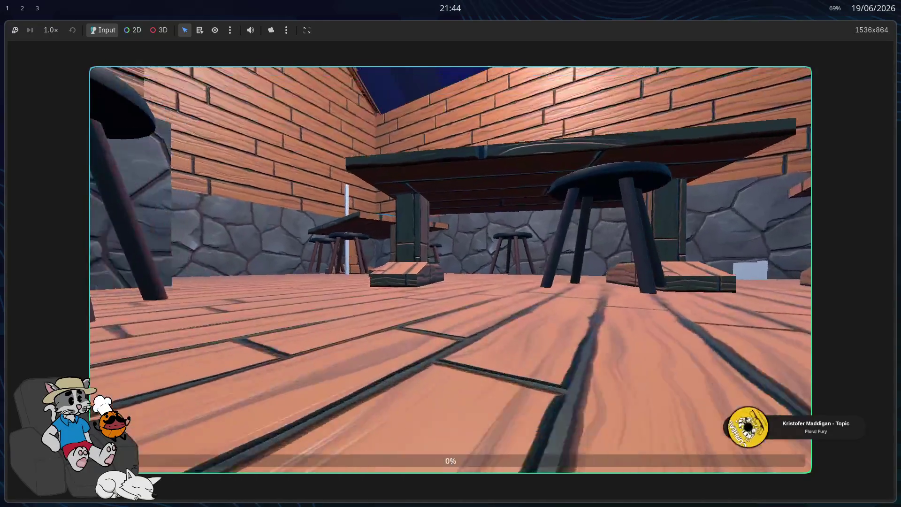
key(w)
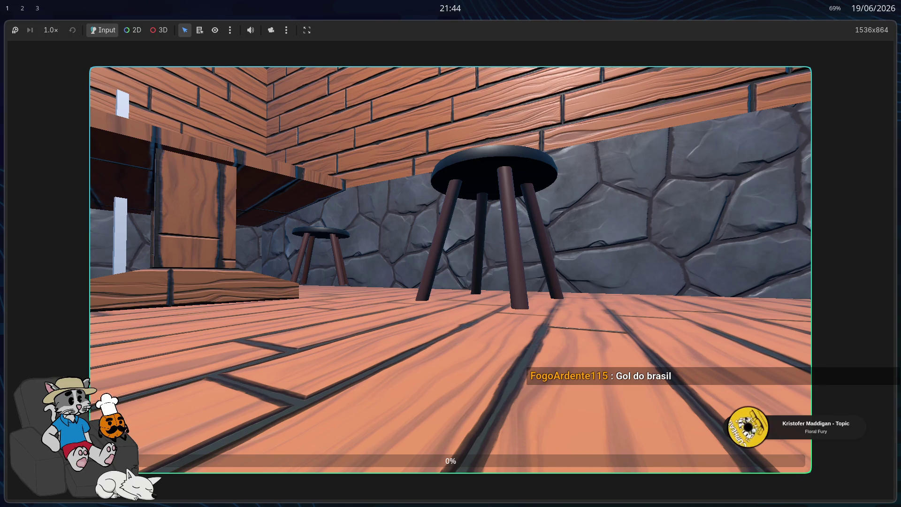
key(w)
key(w)
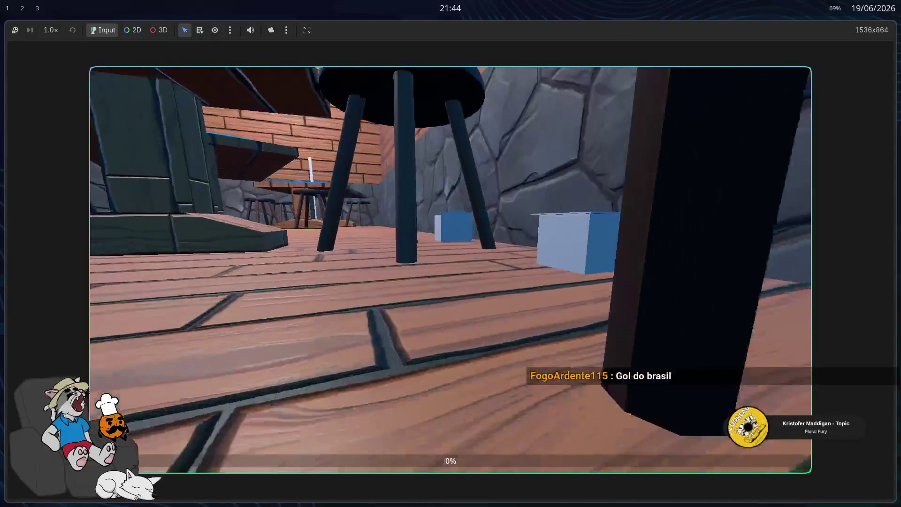
key(w)
key(F8)
key(w)
key(w)
key(w)
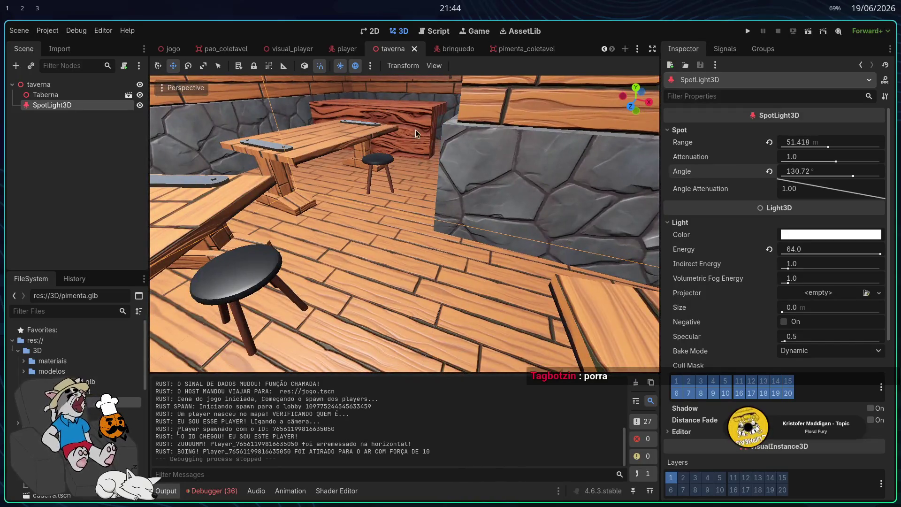
Step: Open the jogo scene and locate the Trampolim pad near the wall
click(173, 48)
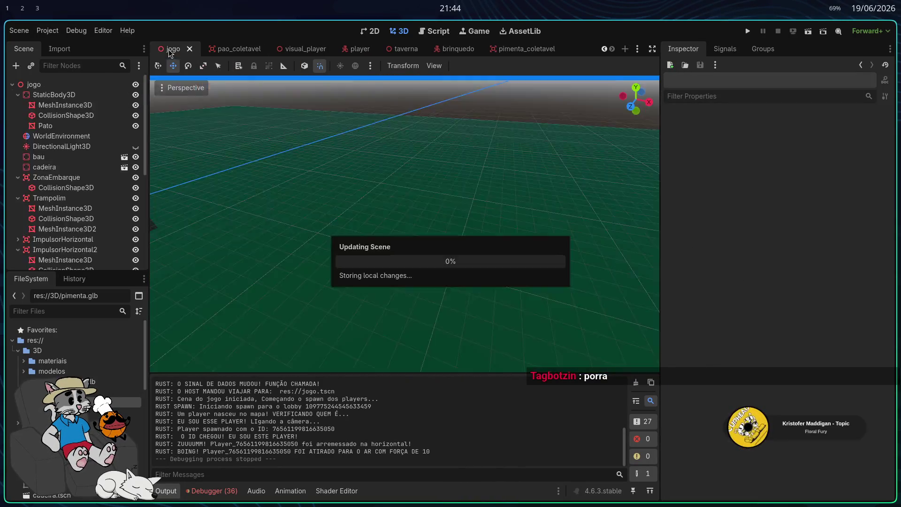
key(w)
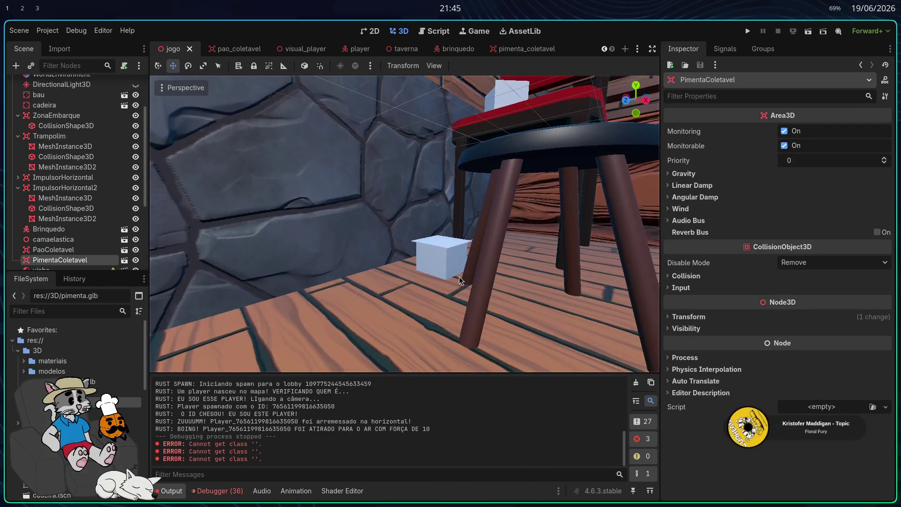
click(199, 245)
scroll(76, 220, up, 2)
click(449, 264)
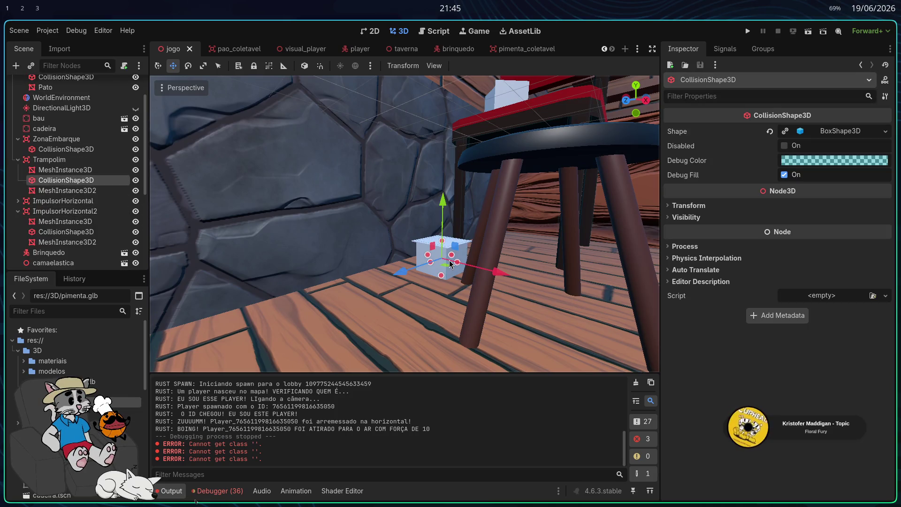
click(75, 160)
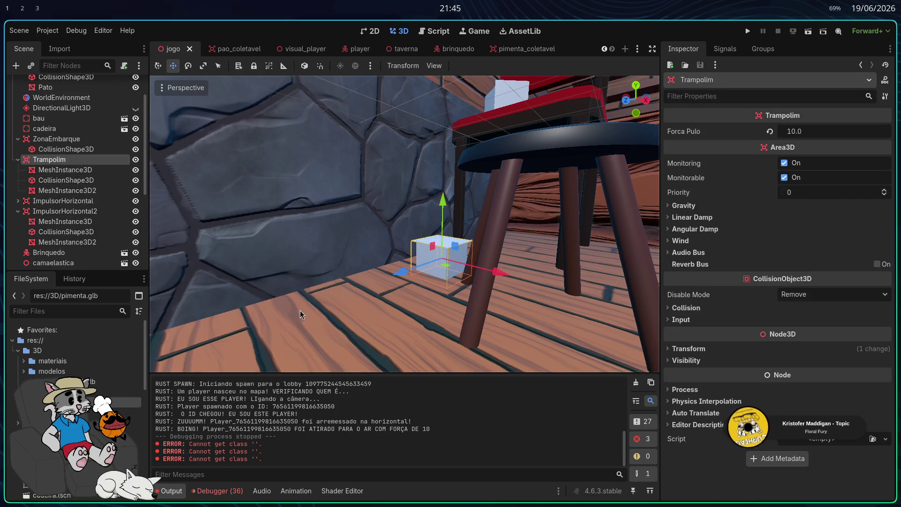
drag(300, 311, 282, 306)
Step: Select ImpulsorHorizontal and Trampolim together, drag them along Z, and run the project
click(66, 140)
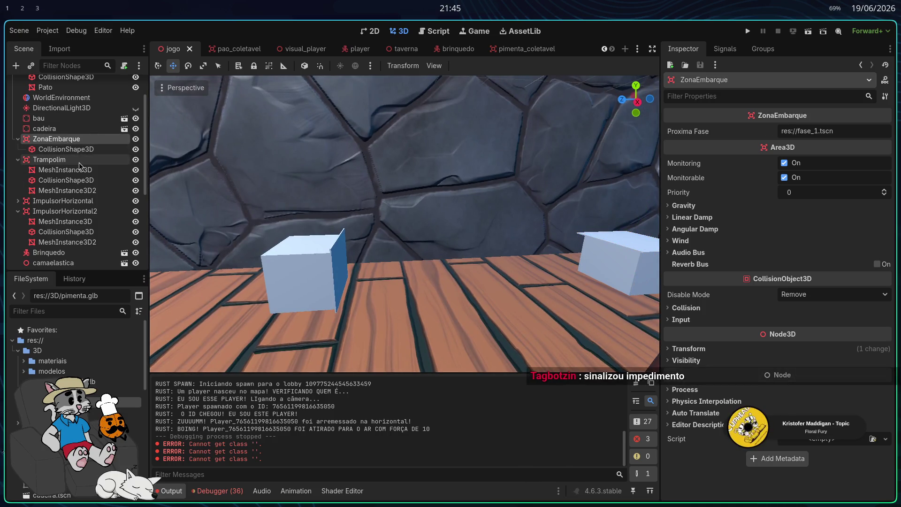
click(79, 161)
click(78, 202)
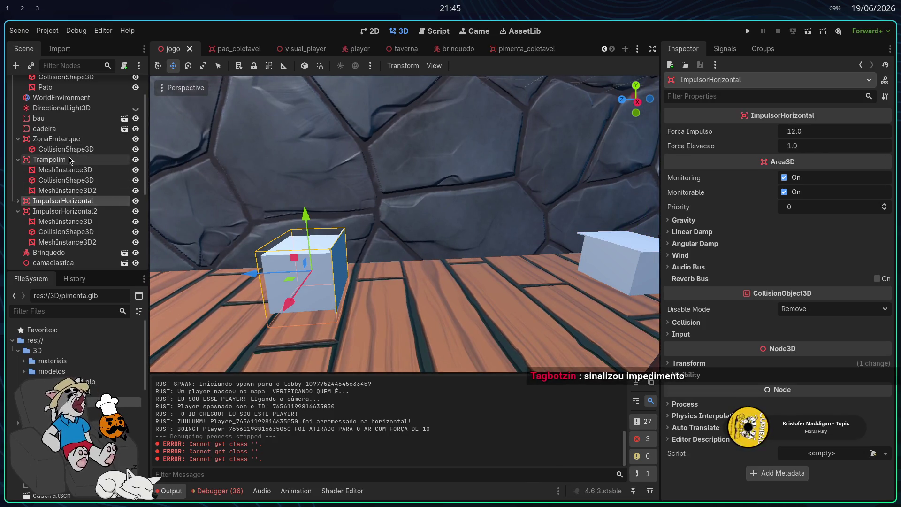
ctrl+click(71, 159)
drag(430, 271, 287, 272)
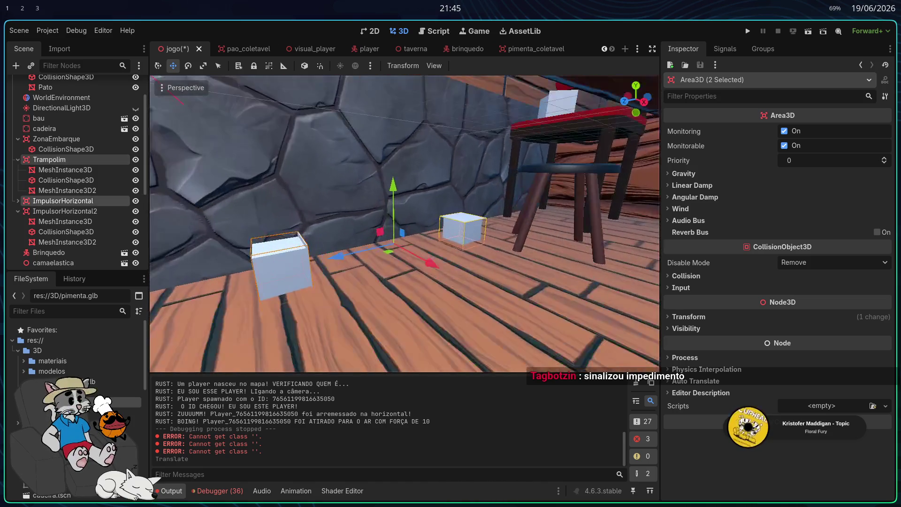
click(747, 30)
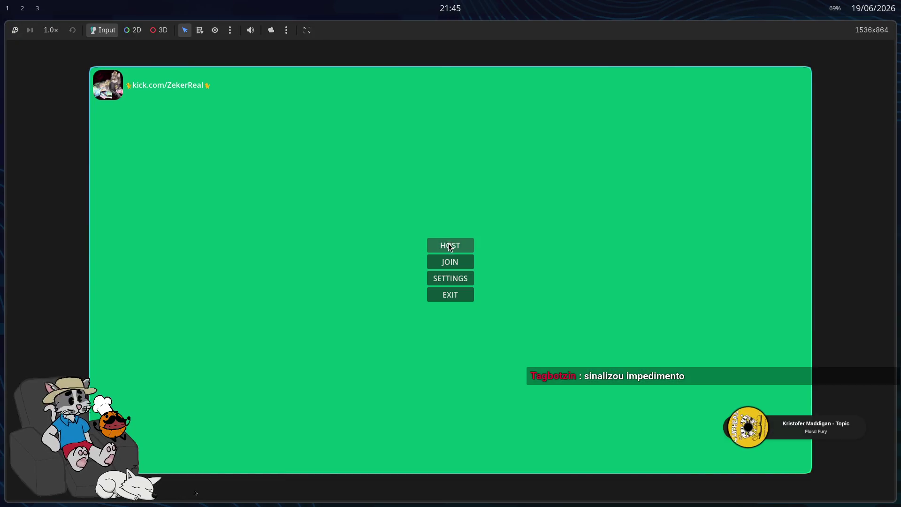
Step: Host and start a match to test the moved pads, stop it with F8, then view the room top-down
click(449, 245)
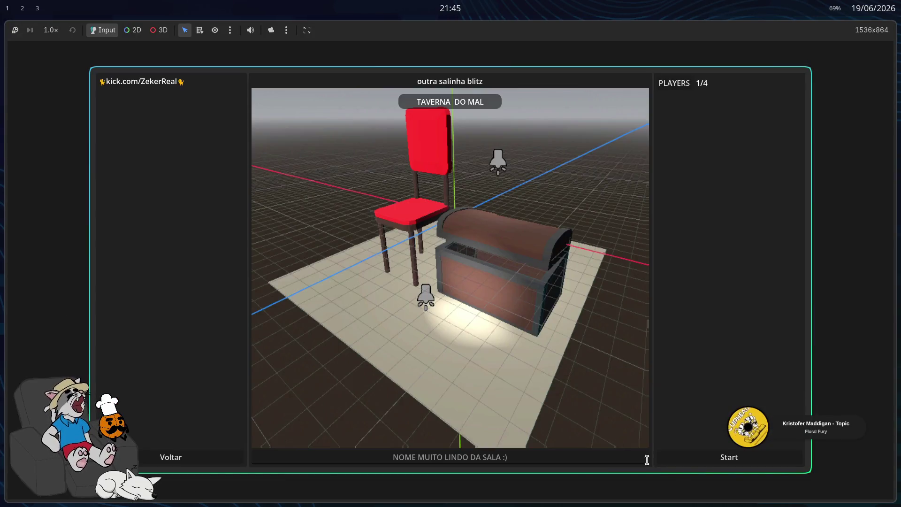
click(705, 458)
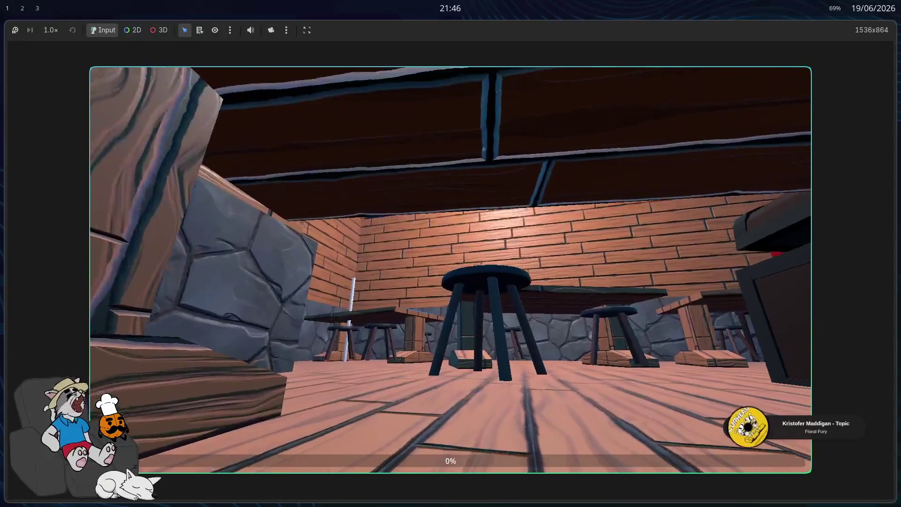
key(F8)
drag(367, 280, 417, 253)
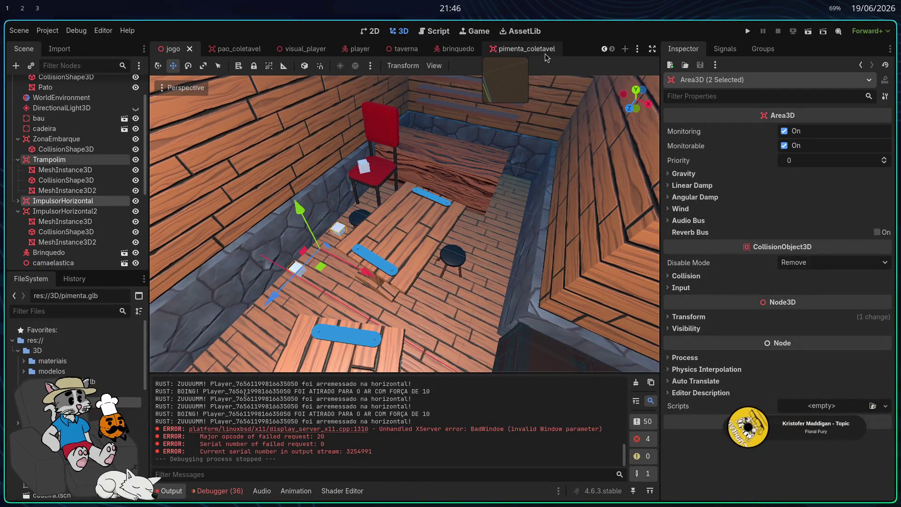
Step: In the taverna scene, trial the spotlight's indirect energy and attenuation values, resetting attenuation and angle attenuation to 1.0
click(405, 49)
mouse_move(371, 176)
mouse_down()
mouse_move(356, 138)
mouse_move(455, 281)
mouse_up()
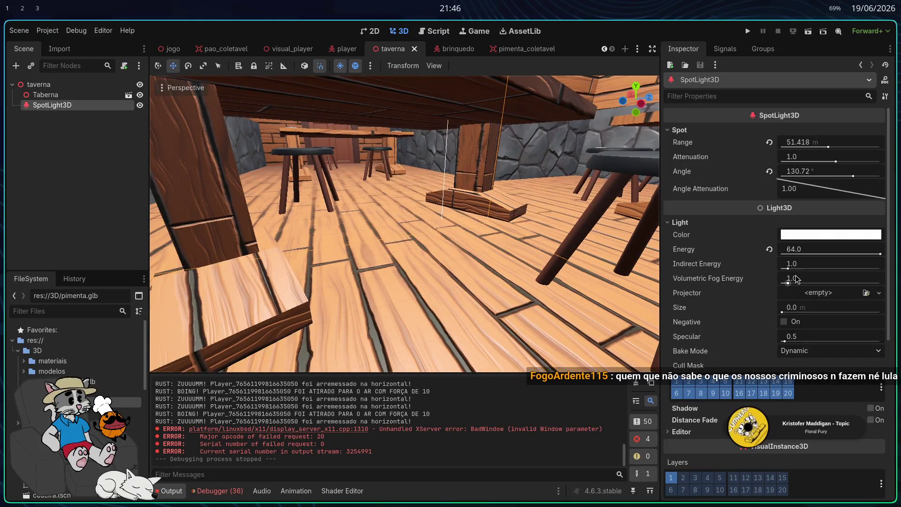
mouse_move(788, 269)
mouse_down()
mouse_move(787, 284)
mouse_move(796, 284)
mouse_up()
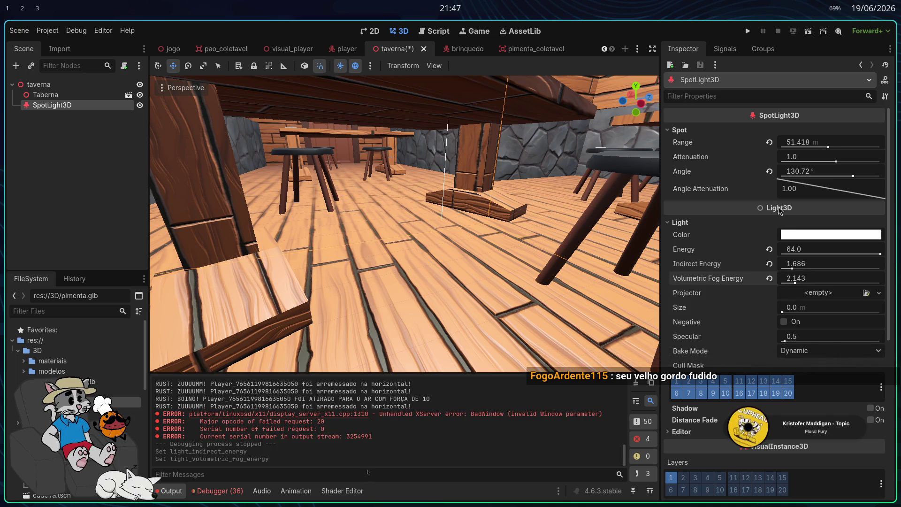
mouse_move(836, 191)
mouse_down()
mouse_move(868, 192)
mouse_move(830, 189)
mouse_move(851, 188)
mouse_up()
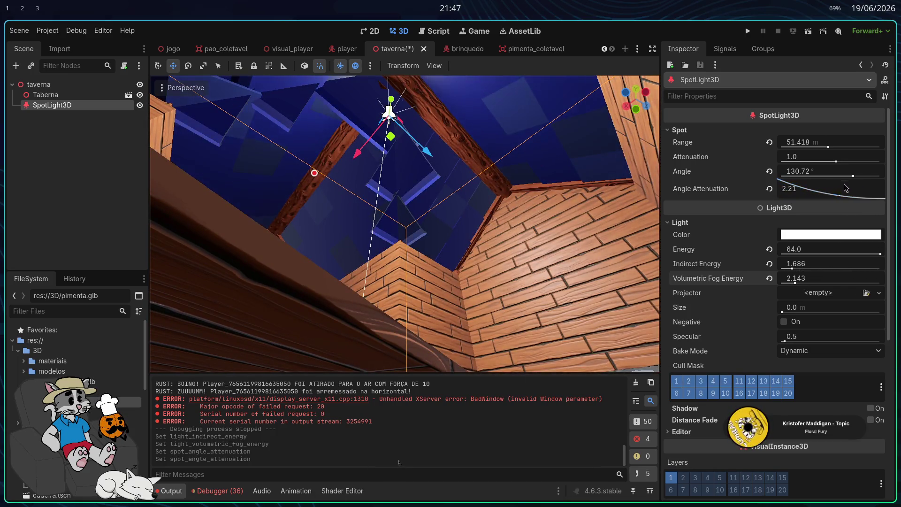
click(769, 188)
drag(524, 280, 741, 201)
mouse_move(627, 185)
mouse_down()
mouse_move(657, 201)
mouse_move(704, 188)
mouse_up()
mouse_move(835, 156)
mouse_down()
mouse_move(798, 156)
mouse_move(839, 157)
mouse_up()
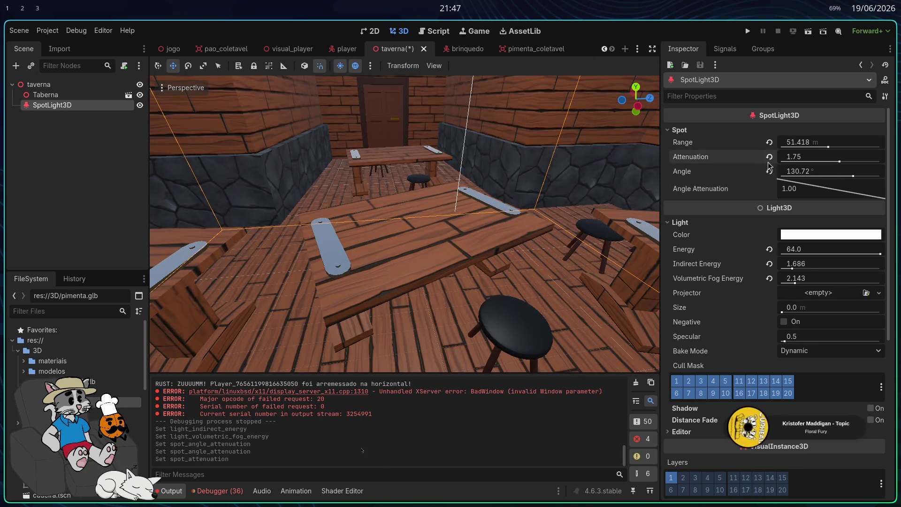
click(769, 157)
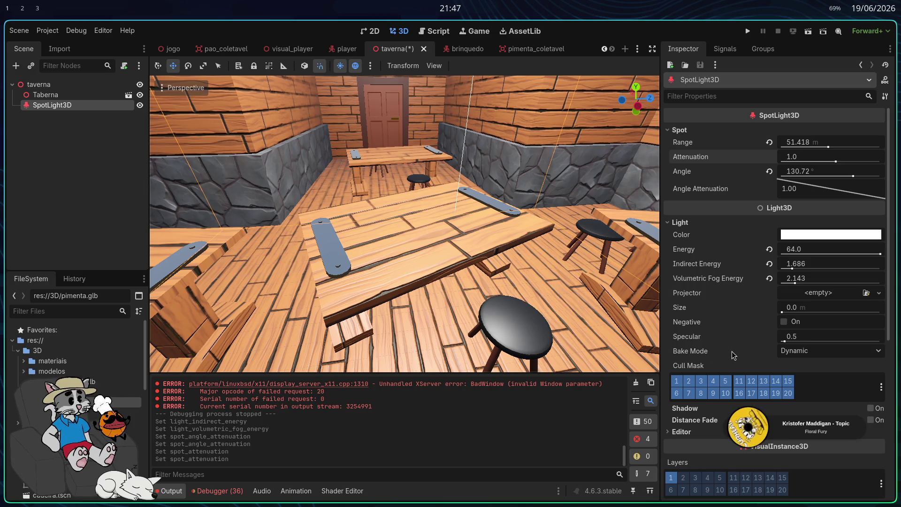
Step: Toggle the spotlight's bake mode to Disabled and back to Dynamic, and reset fog and indirect energy to 1.0
click(791, 353)
click(808, 366)
click(797, 351)
click(797, 389)
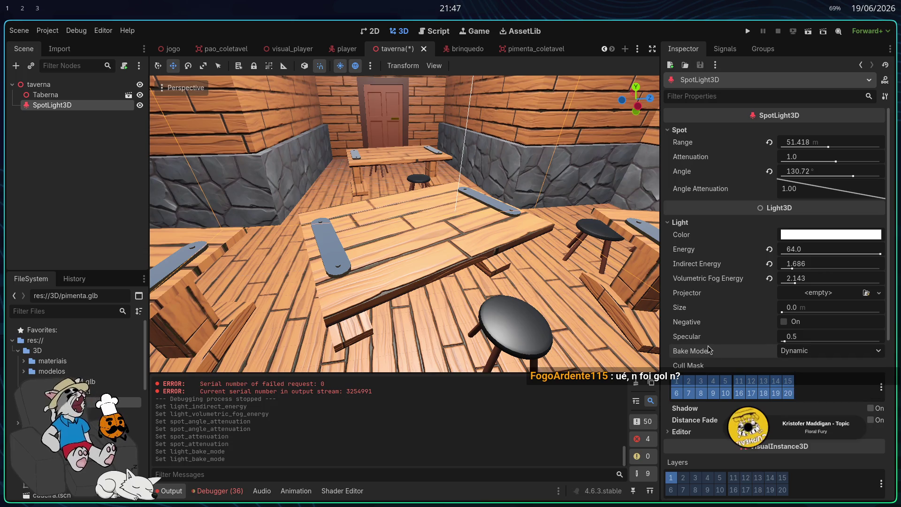
mouse_move(706, 350)
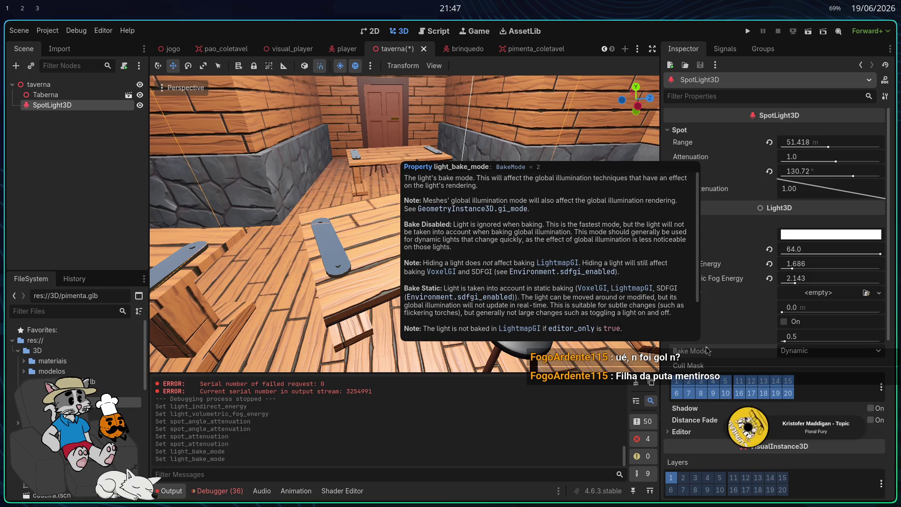
click(770, 279)
click(770, 264)
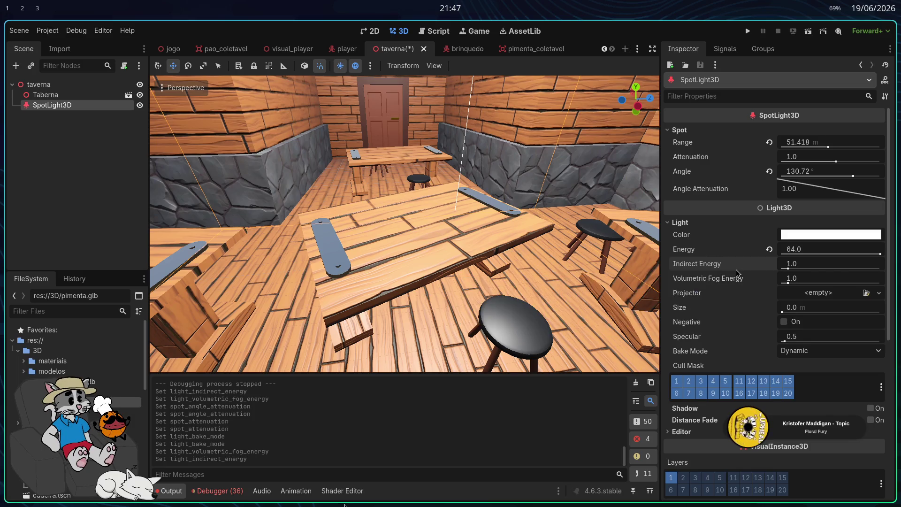
Step: Turn on the SpotLight3D's Shadow option, then save and run the project
mouse_move(723, 268)
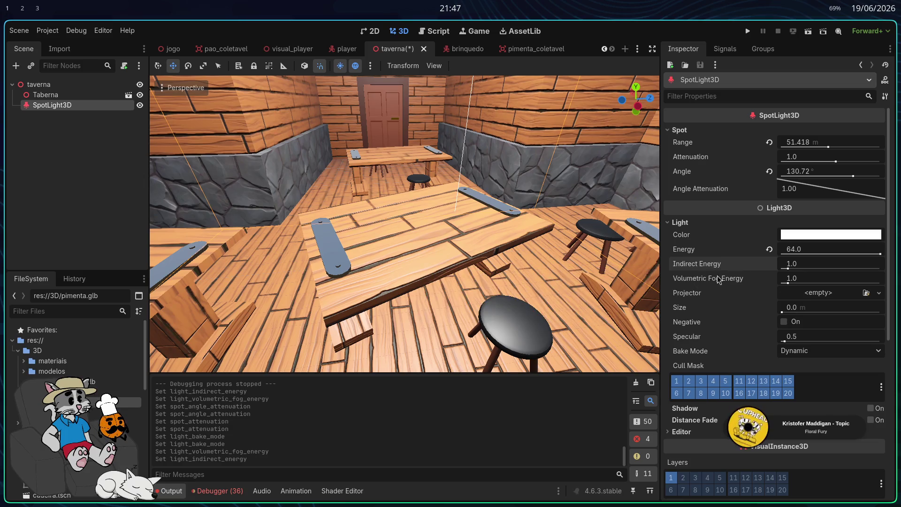
scroll(726, 279, down, 3)
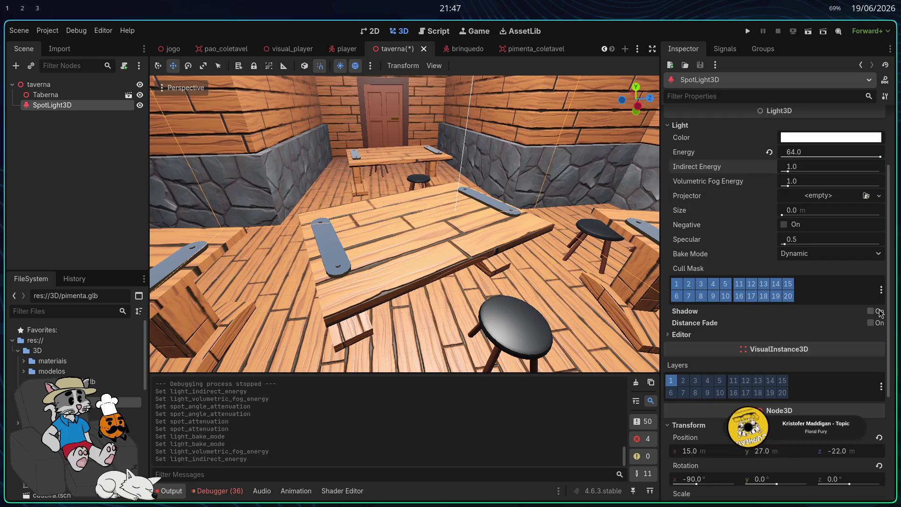
click(871, 312)
click(747, 31)
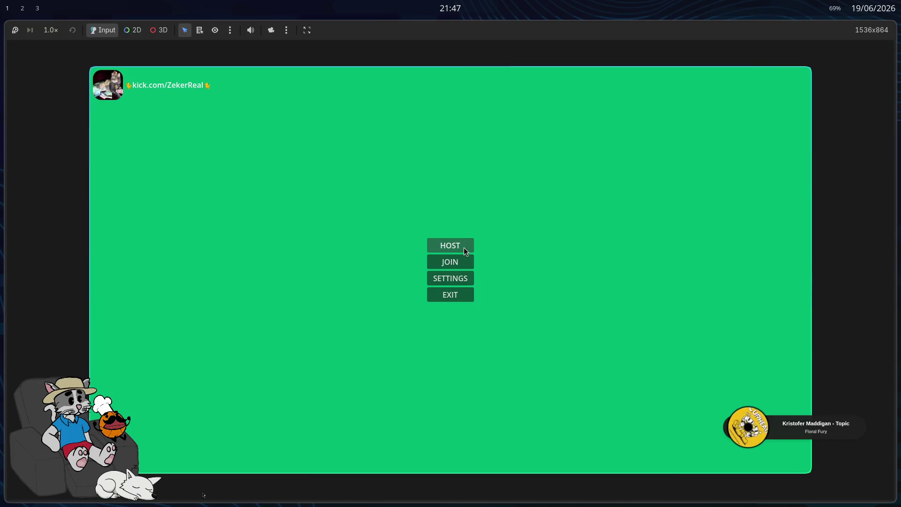
Step: Host a lobby in the running game and start the match in the tavern
click(464, 247)
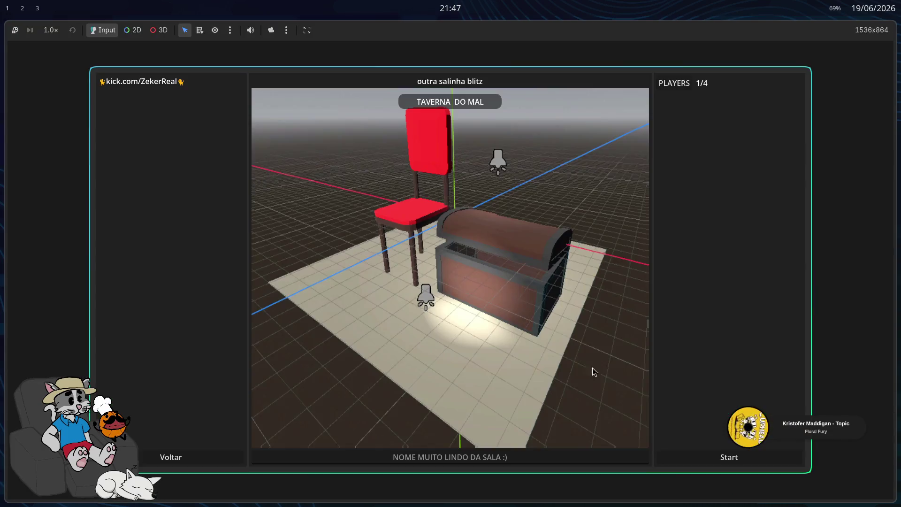
click(713, 453)
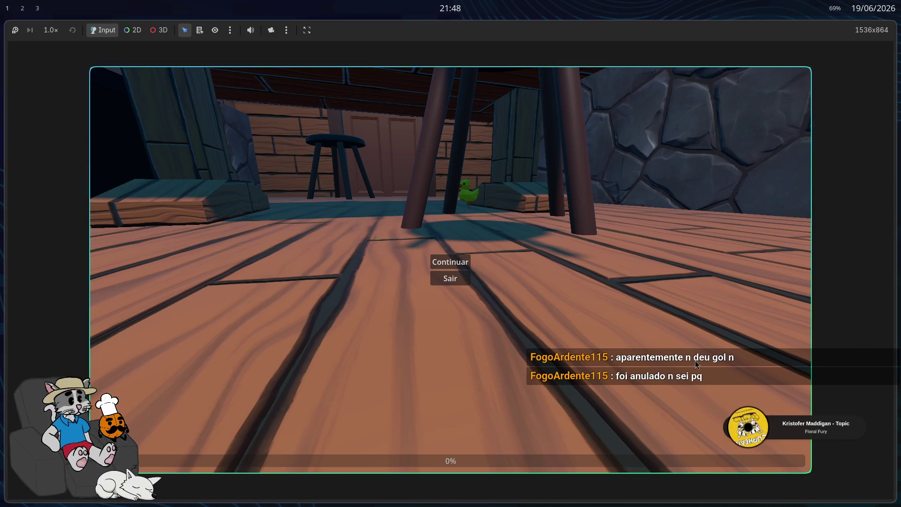
Step: Resume from the pause menu and walk past the stool toward the door and the shadowed table leg
click(450, 262)
key(w)
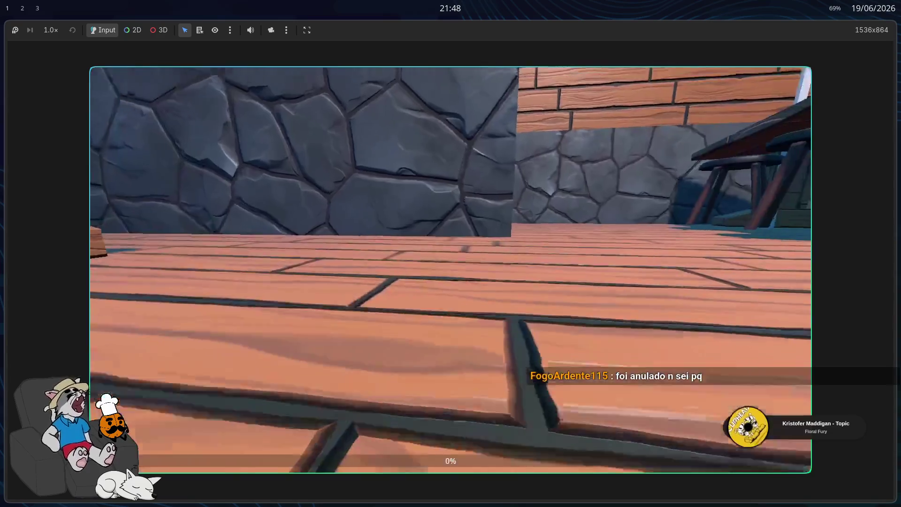
key(w)
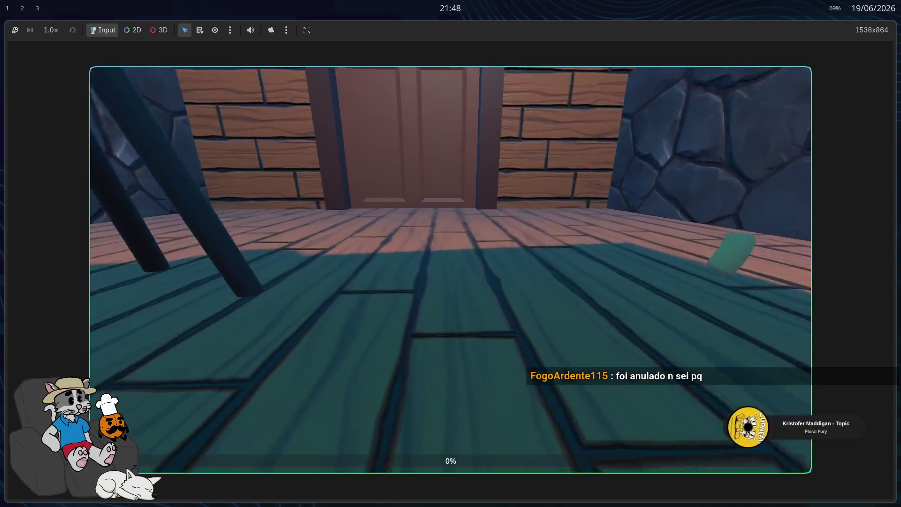
key(w)
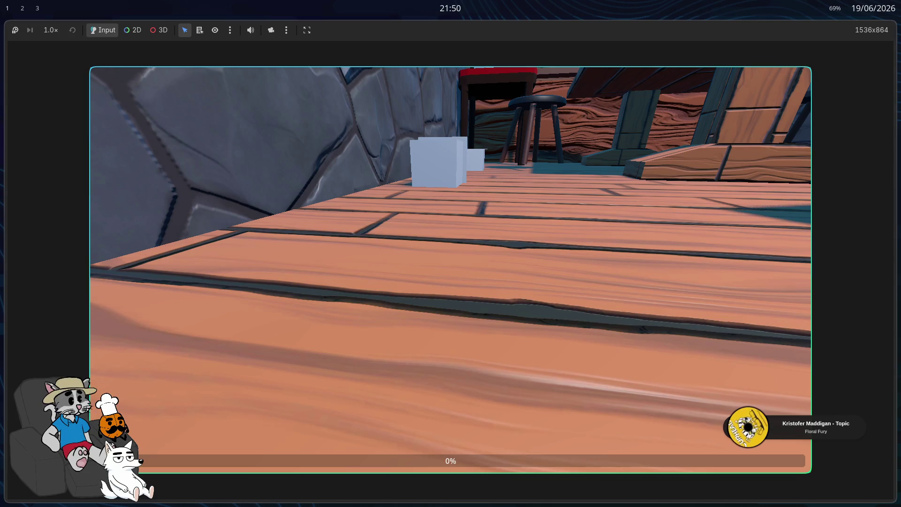
Step: Refocus the game and walk among the white cubes, the red chair and the tables
click(803, 275)
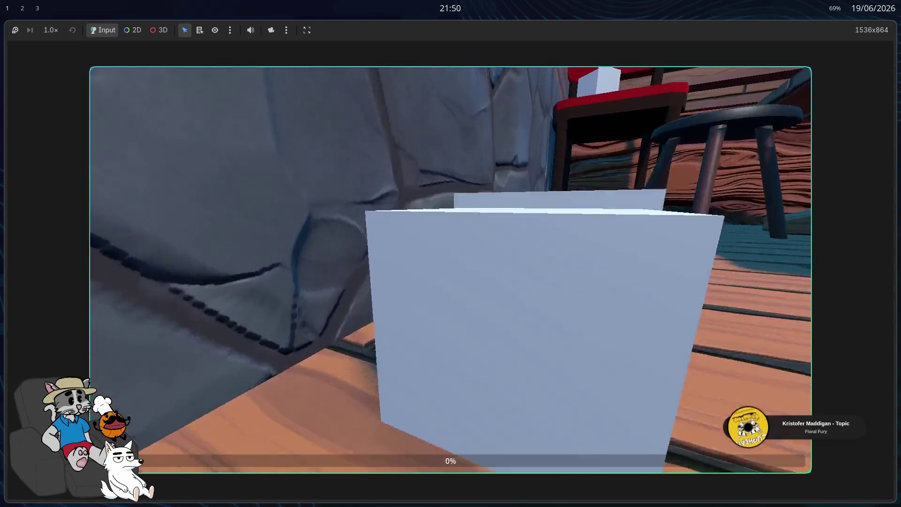
key(s)
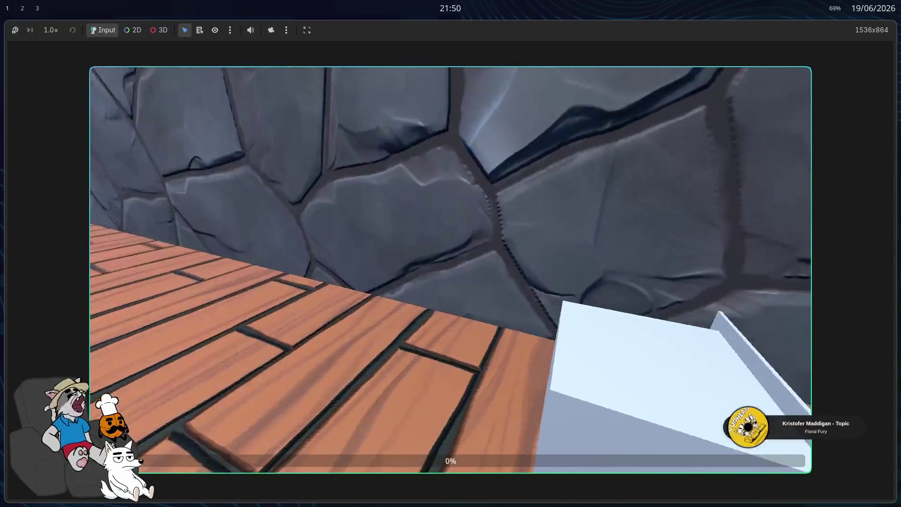
key(w)
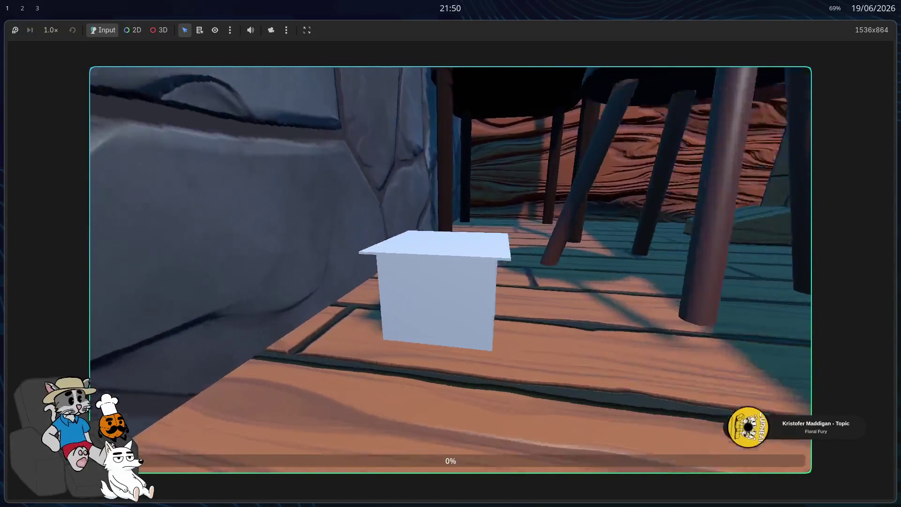
key(w)
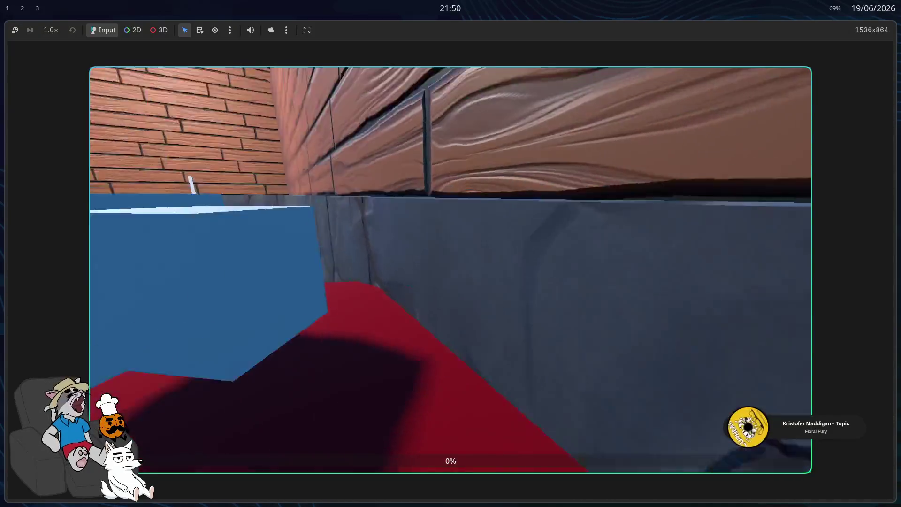
key(w)
key(w)
key(w)
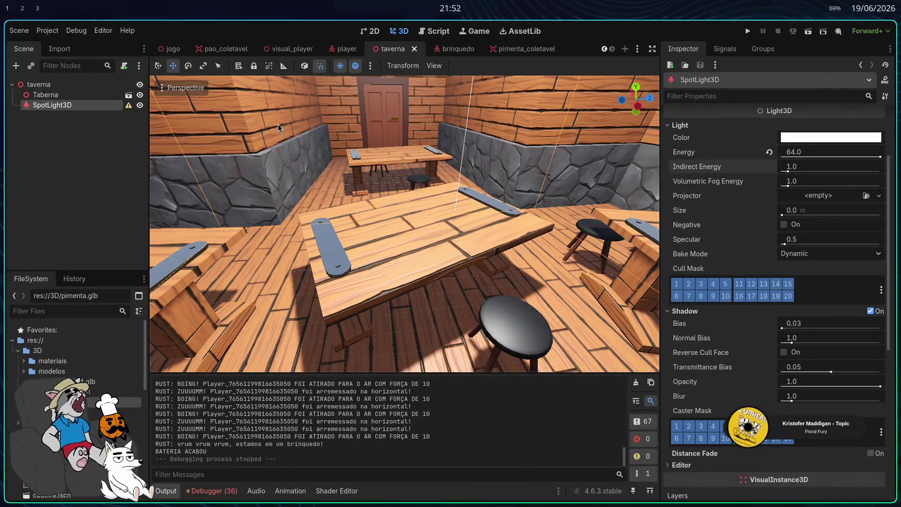
Step: Fly the editor camera up close to the tavern's stone wall
scroll(421, 220, up, 3)
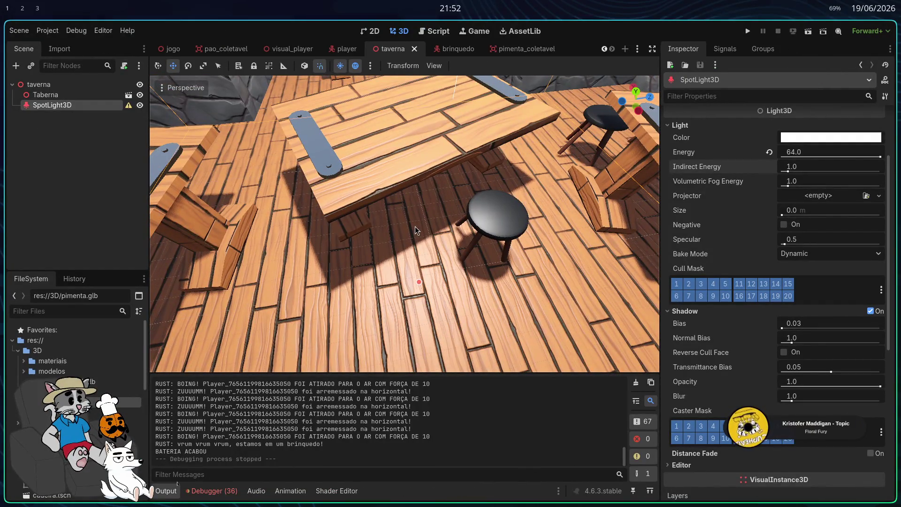
scroll(419, 212, up, 5)
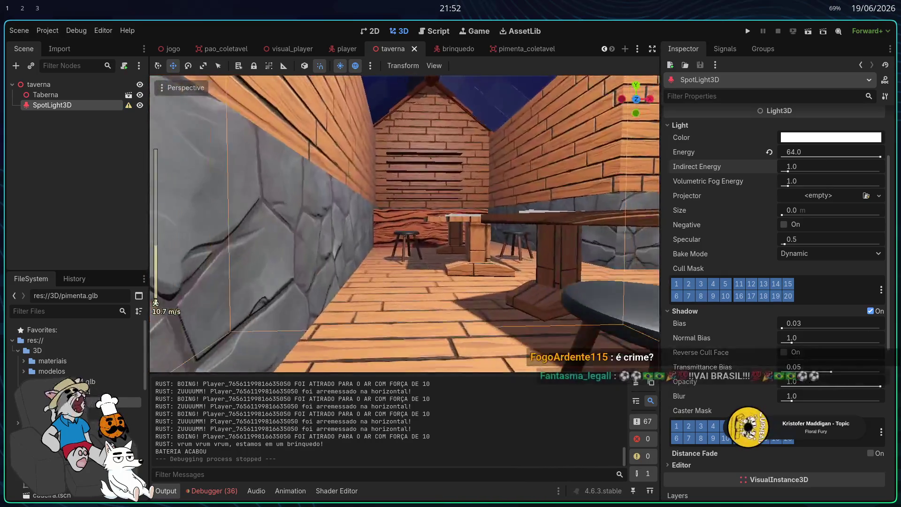
scroll(462, 316, up, 3)
key(w)
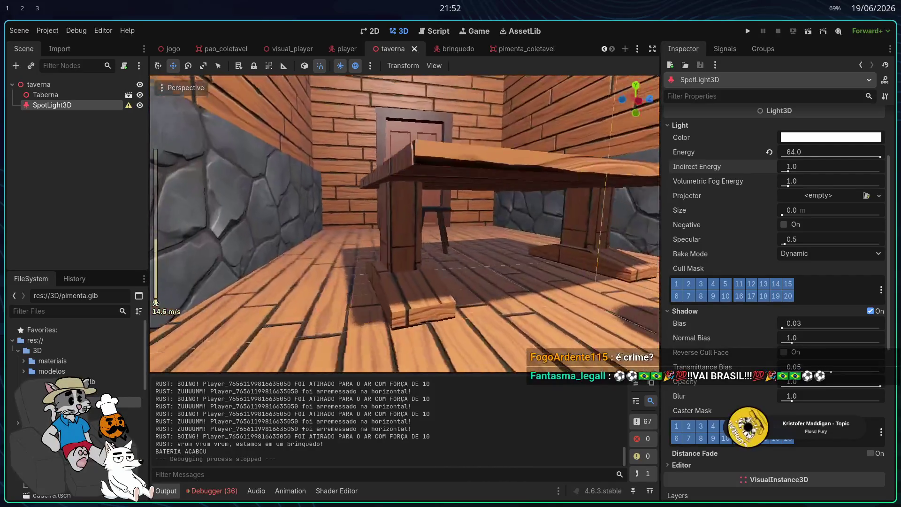
key(w)
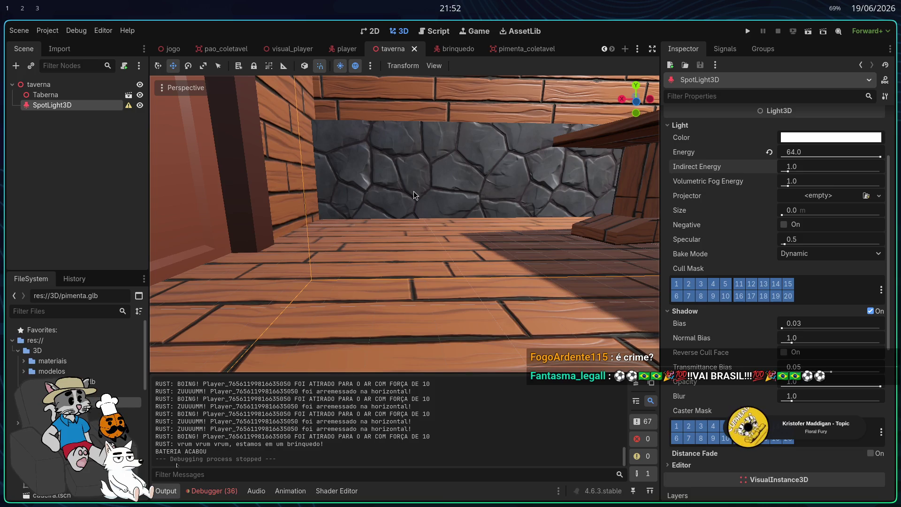
Step: Switch to workspace 2 showing YouTube and Blender
key(super+2)
key(super+3)
key(super+2)
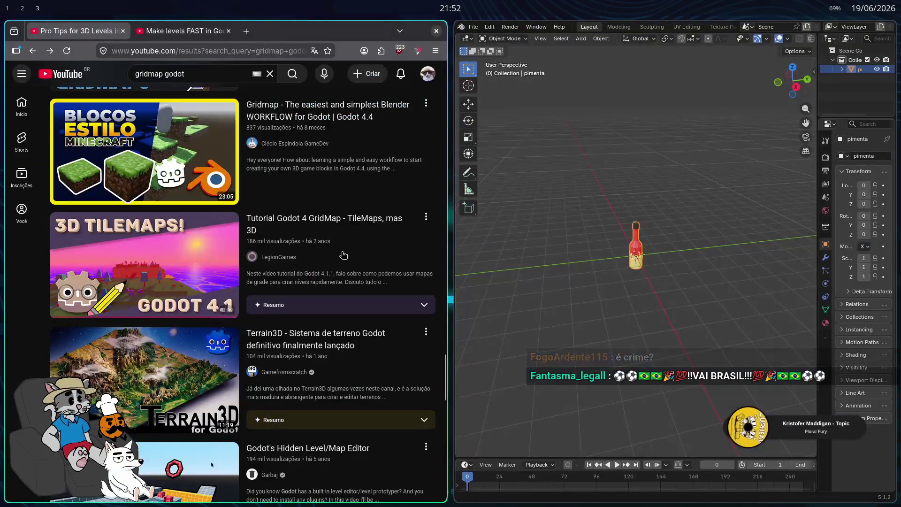
Step: In a private window, search Google for the current Brazil match score ('BRASIL PLACAR')
key(ctrl+n)
key(ctrl+w)
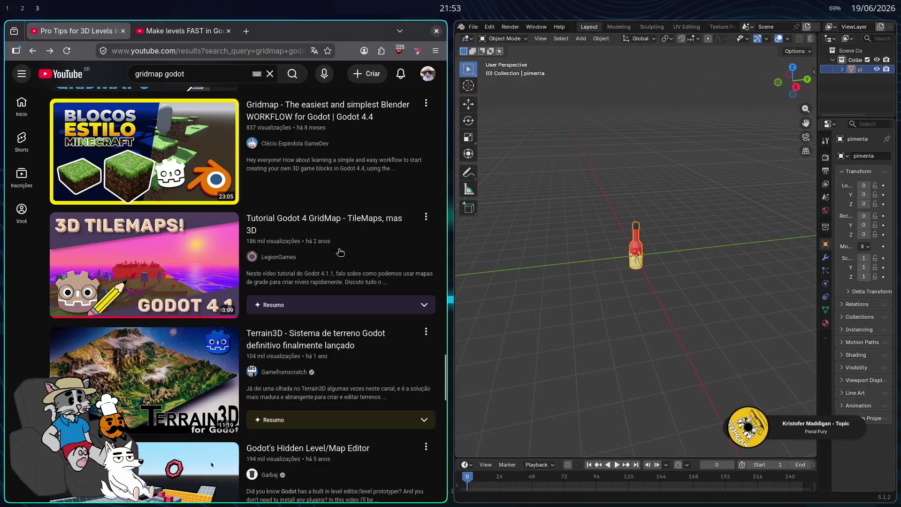
key(ctrl+shift+p)
text(JOGO ATUAL COAP)
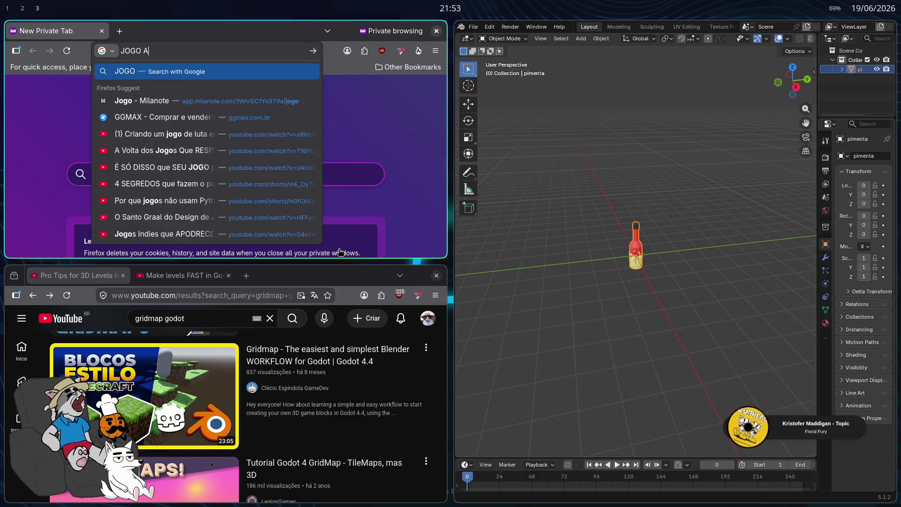
key(BackSpace)
key(BackSpace)
text(PA BRASIL PLACAR)
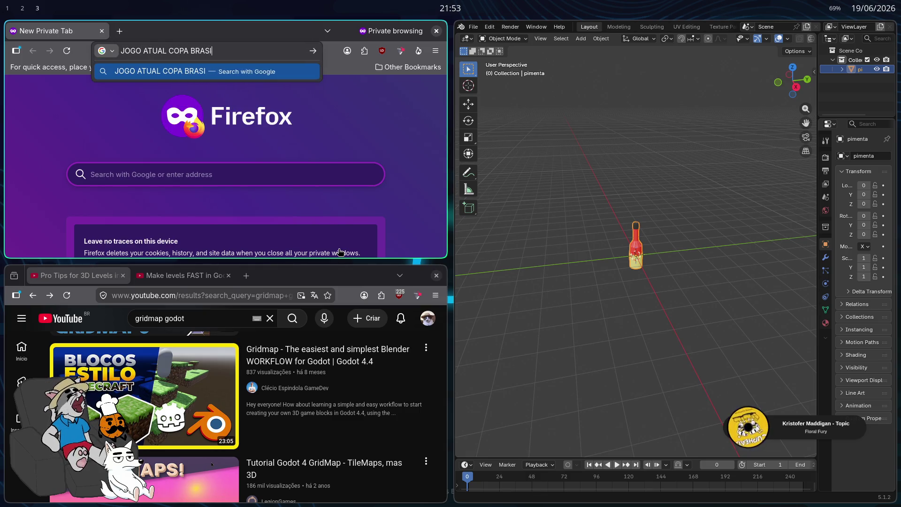
key(Return)
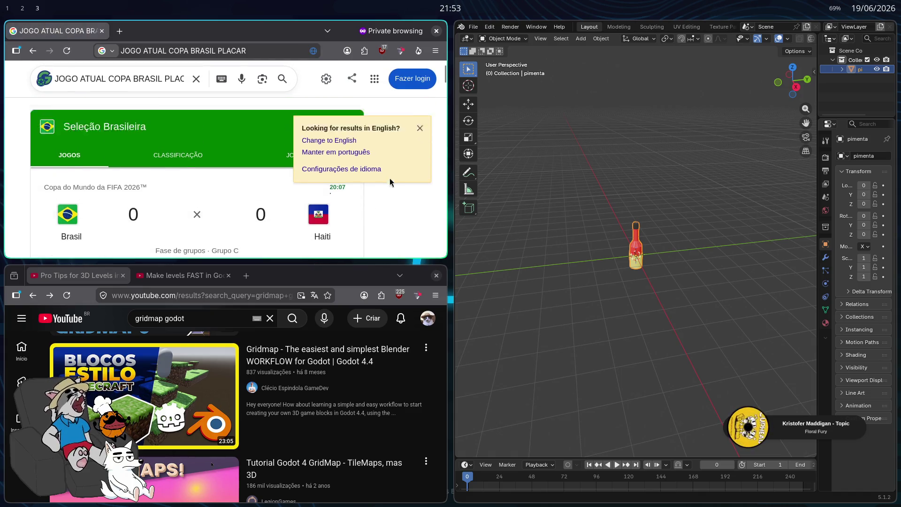
Step: Dismiss the English results offer and browse the Brazil team's match list
click(418, 165)
scroll(390, 201, down, 3)
scroll(382, 199, up, 2)
scroll(387, 198, down, 3)
scroll(255, 250, up, 2)
click(197, 252)
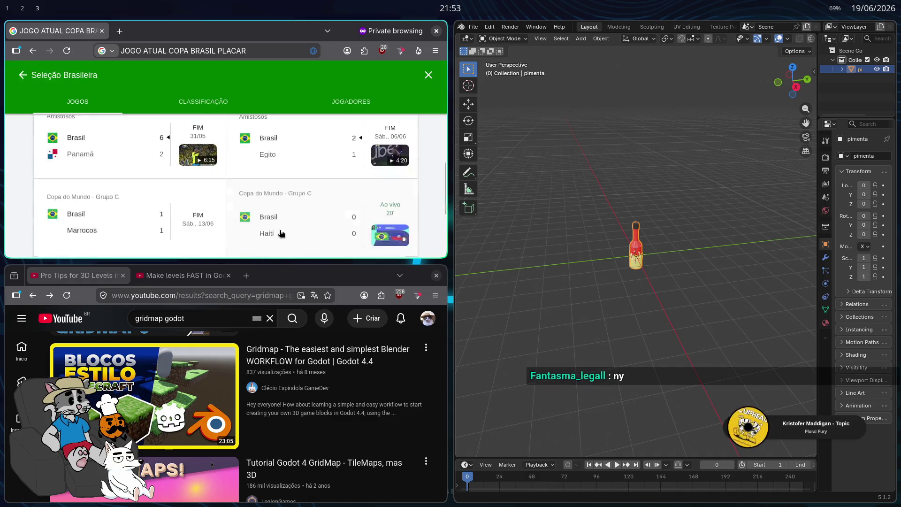
click(250, 193)
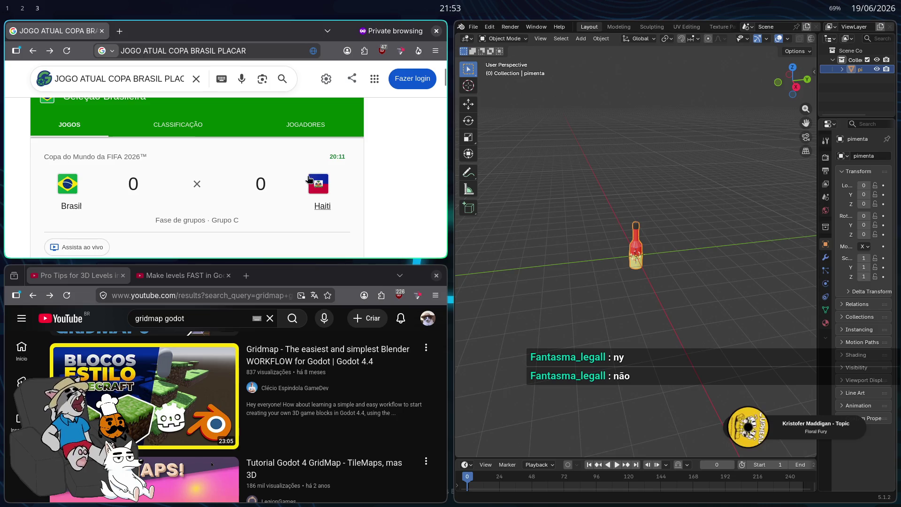
Step: Open the Seleção Brasileira's CLASSIFICAÇÃO standings and scroll through the groups
scroll(339, 206, up, 2)
click(240, 192)
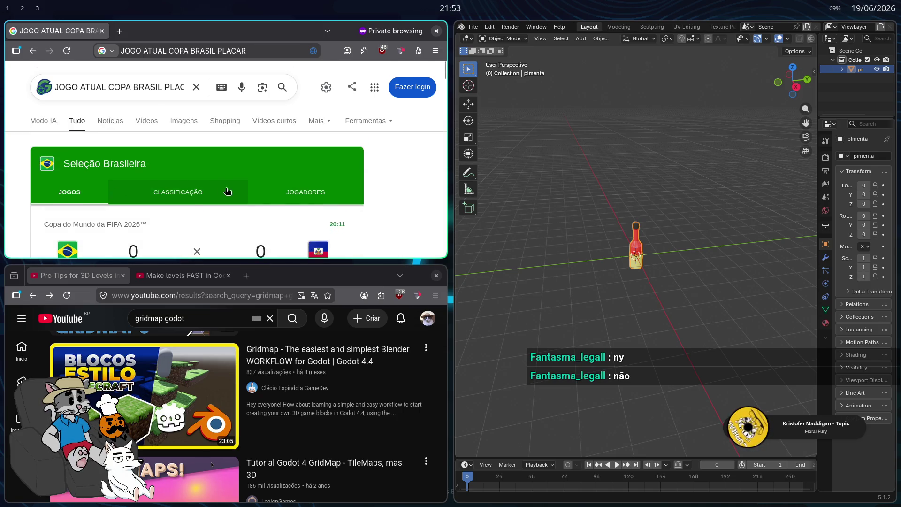
scroll(195, 169, down, 5)
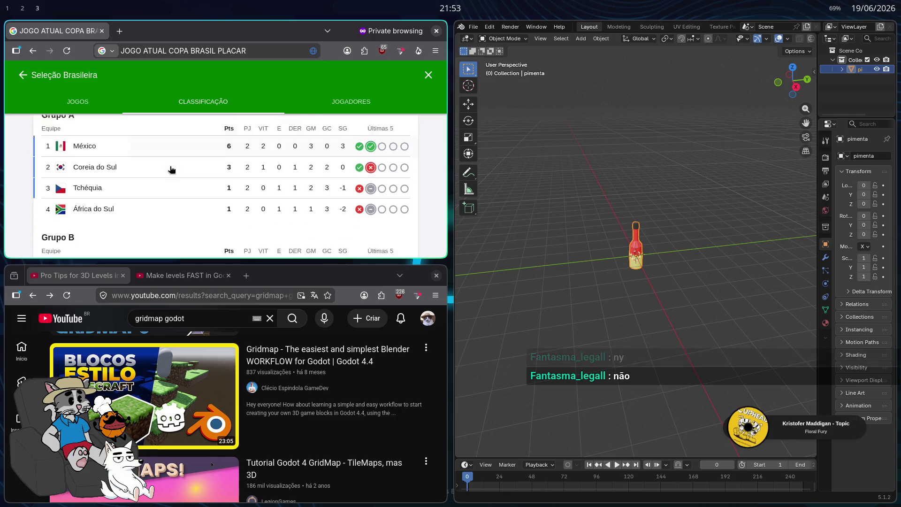
scroll(148, 201, down, 3)
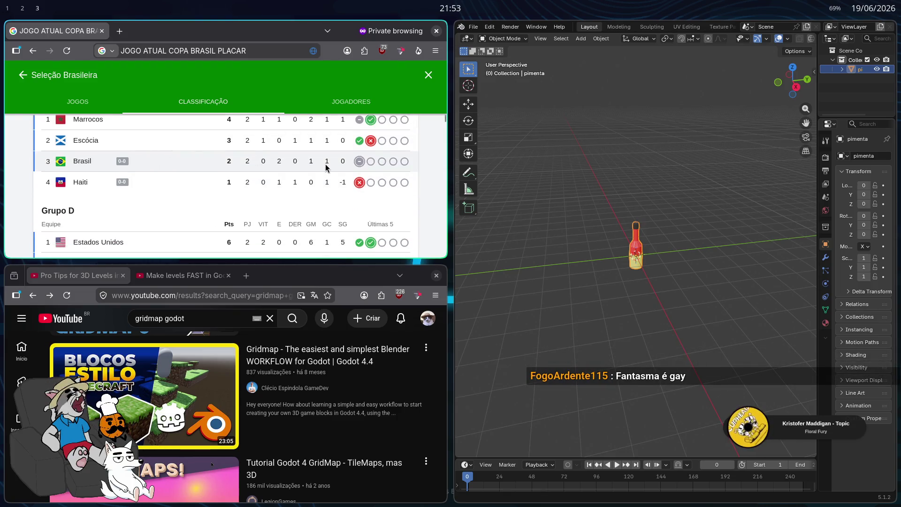
scroll(187, 223, up, 1)
scroll(155, 230, down, 3)
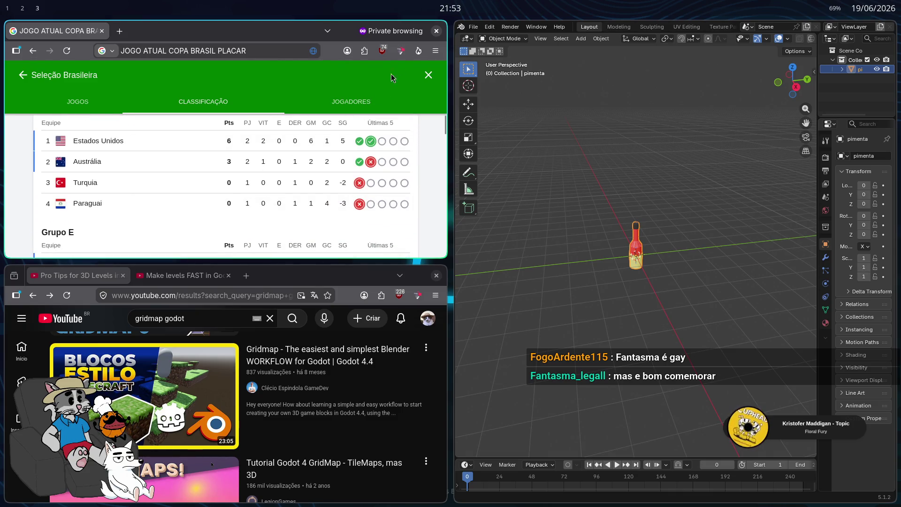
scroll(309, 219, down, 2)
scroll(310, 206, up, 3)
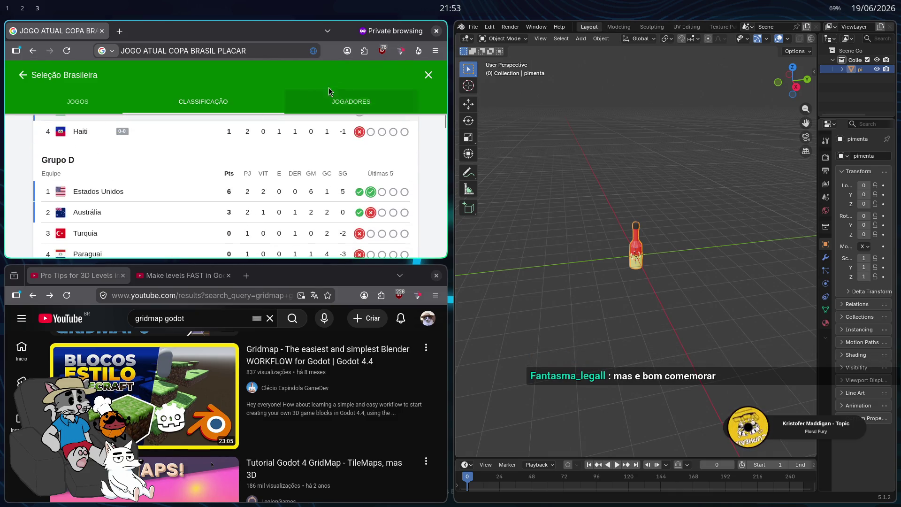
Step: Show the JOGADORES player list full screen and look up Fabinho
click(356, 100)
key(F11)
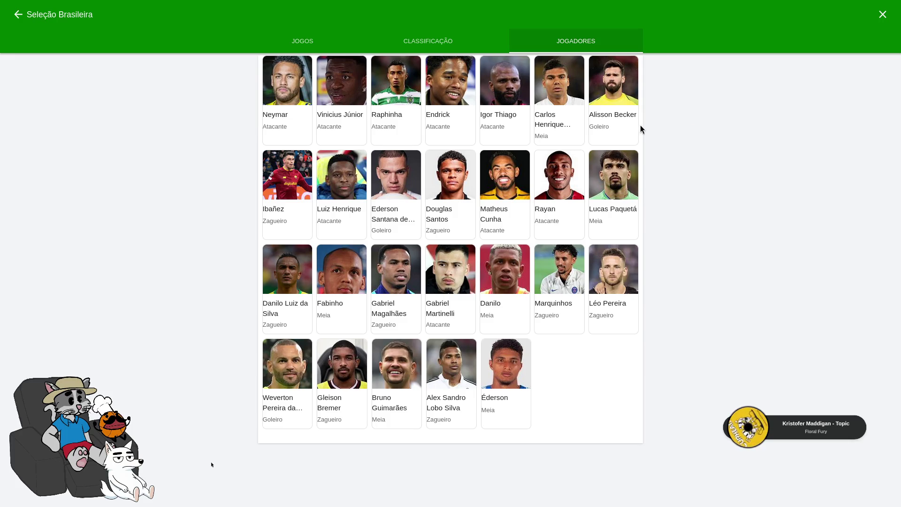
mouse_move(509, 4)
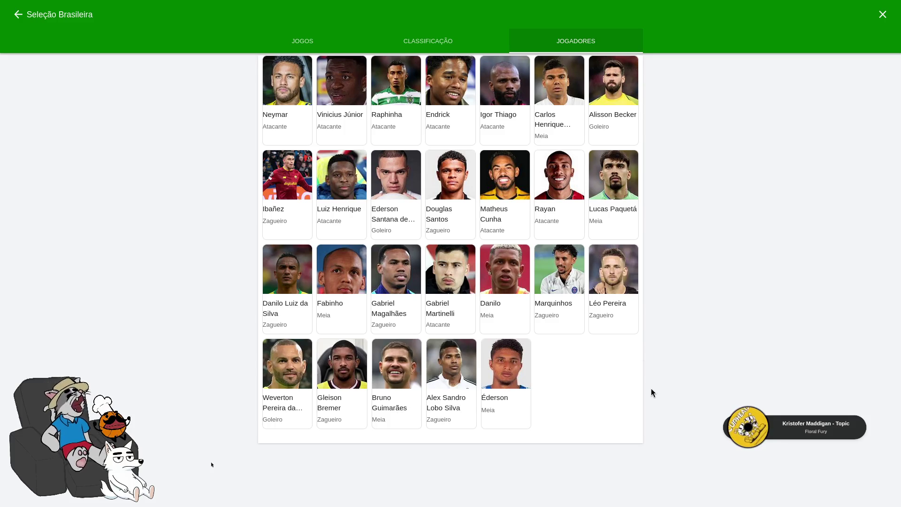
click(347, 283)
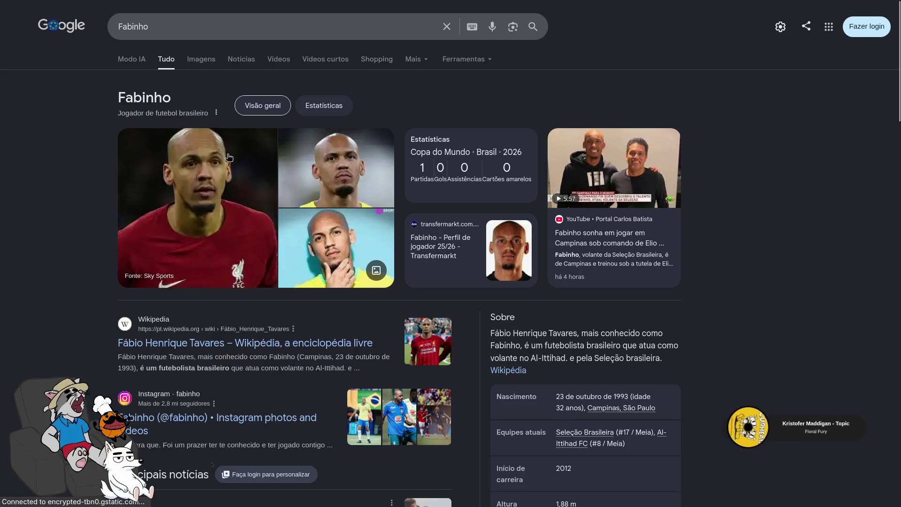
Step: Open Fabinho's Transfermarkt portrait in its own tab, view it full size, then close that tab
click(206, 59)
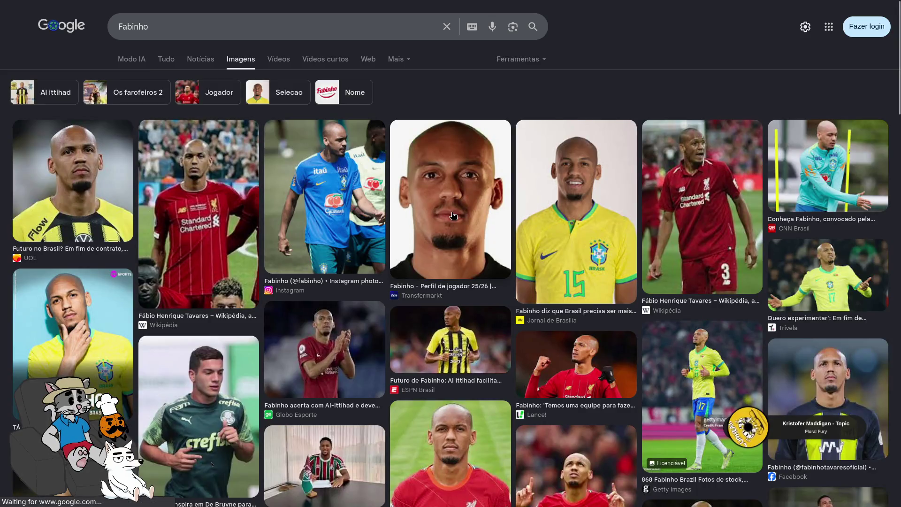
click(482, 253)
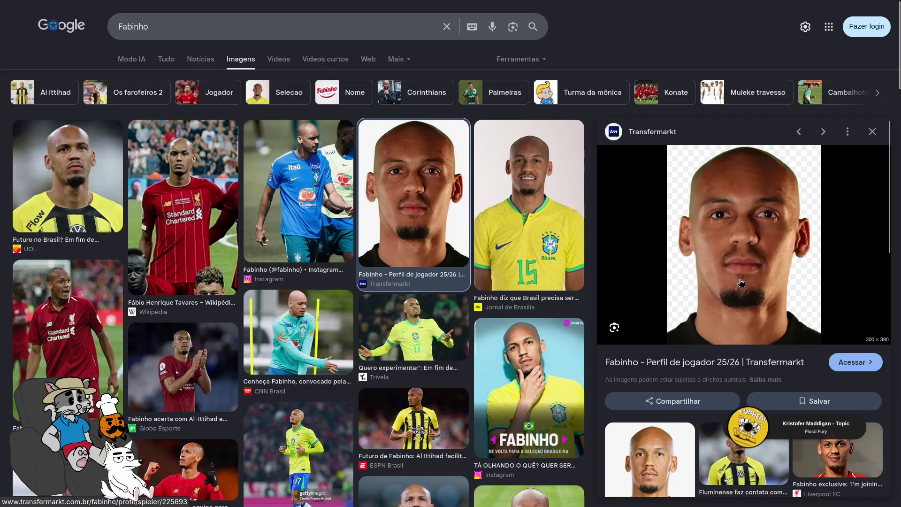
click(741, 283)
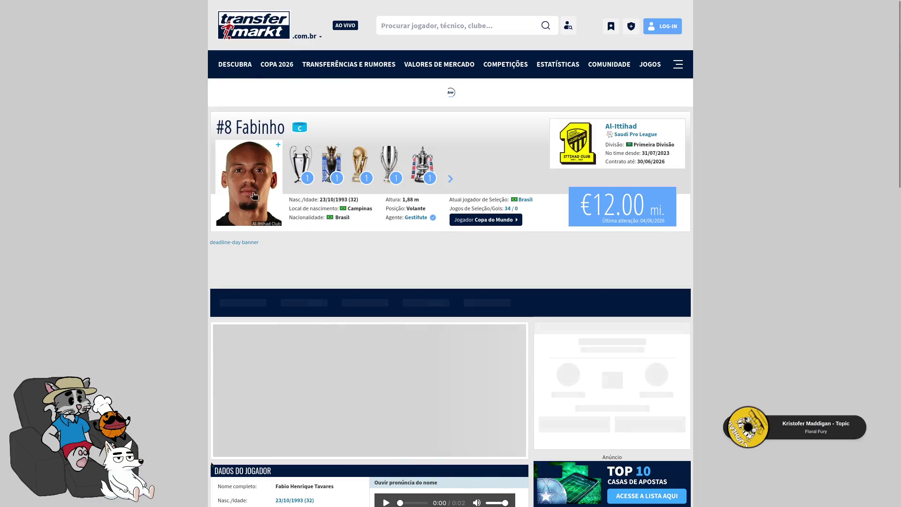
middle_click(241, 181)
click(258, 11)
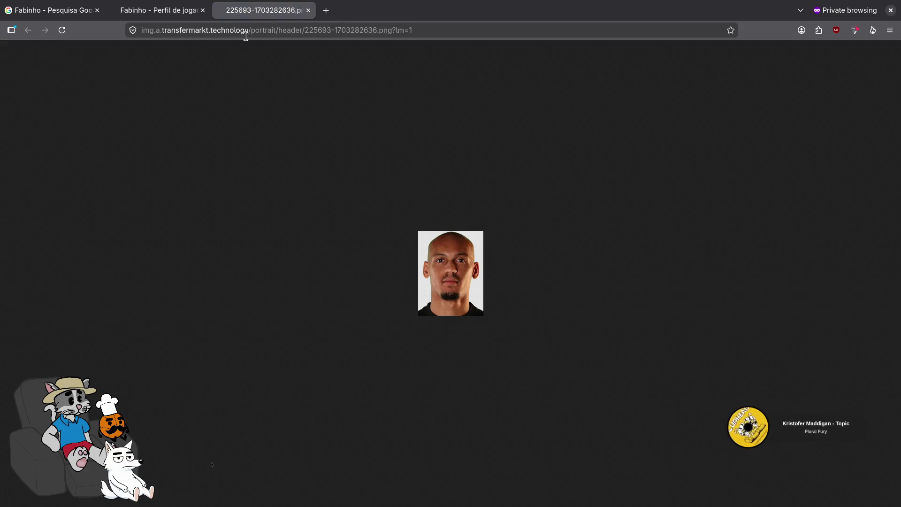
key(F11)
click(443, 264)
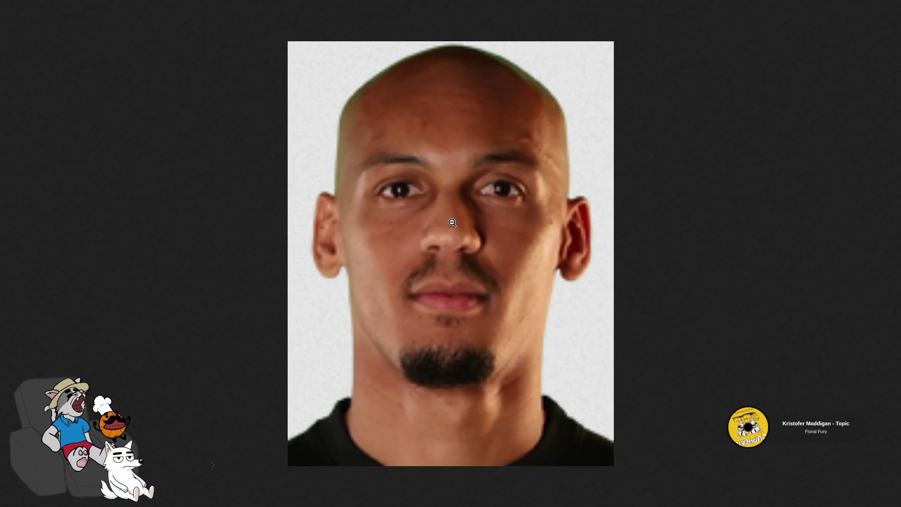
middle_click(280, 5)
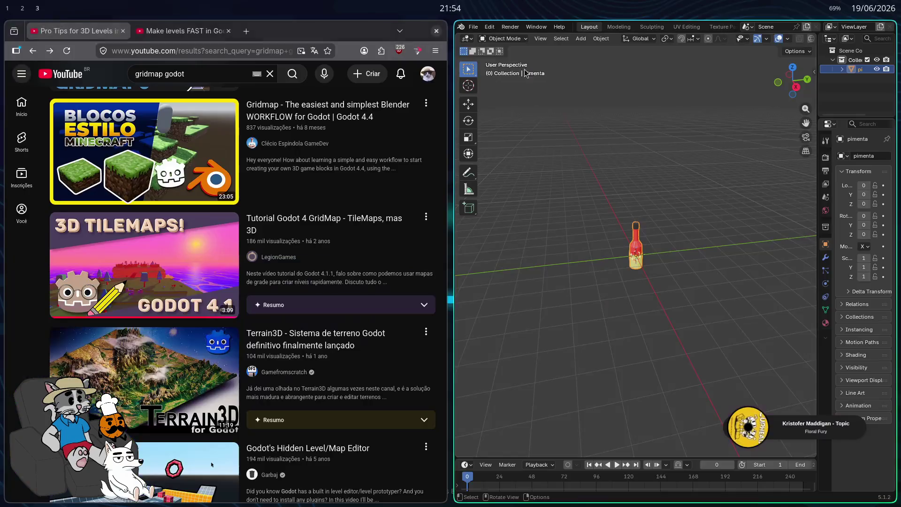
Step: Quit Blender discarding Coletaveis.blend changes and return to Godot's taverna scene near the tables
key(ctrl+q)
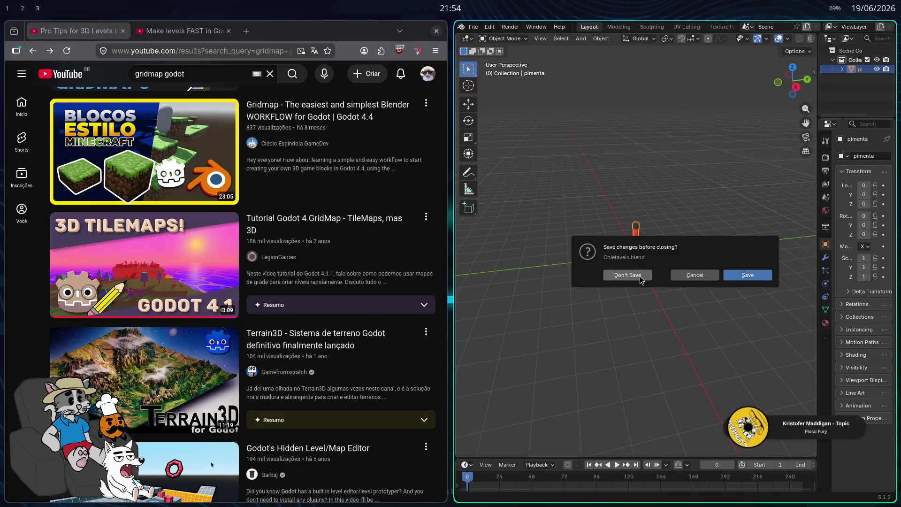
click(640, 281)
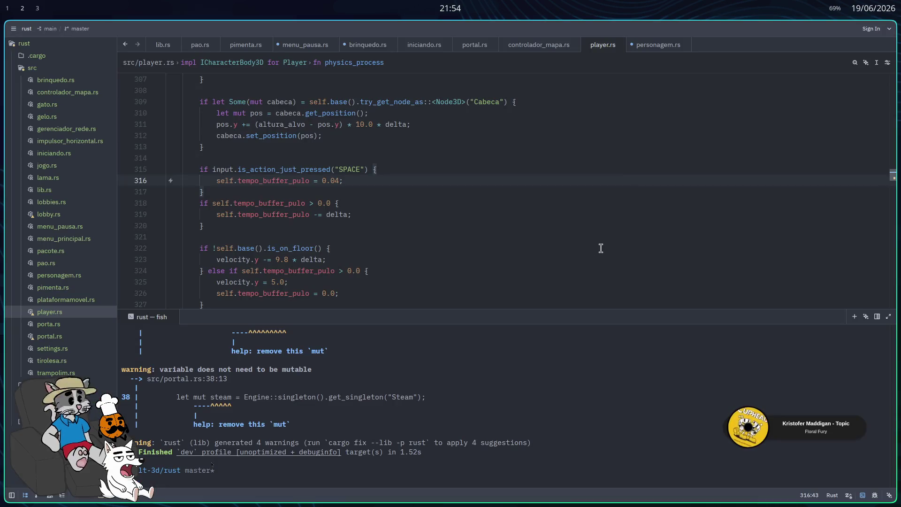
scroll(502, 269, up, 3)
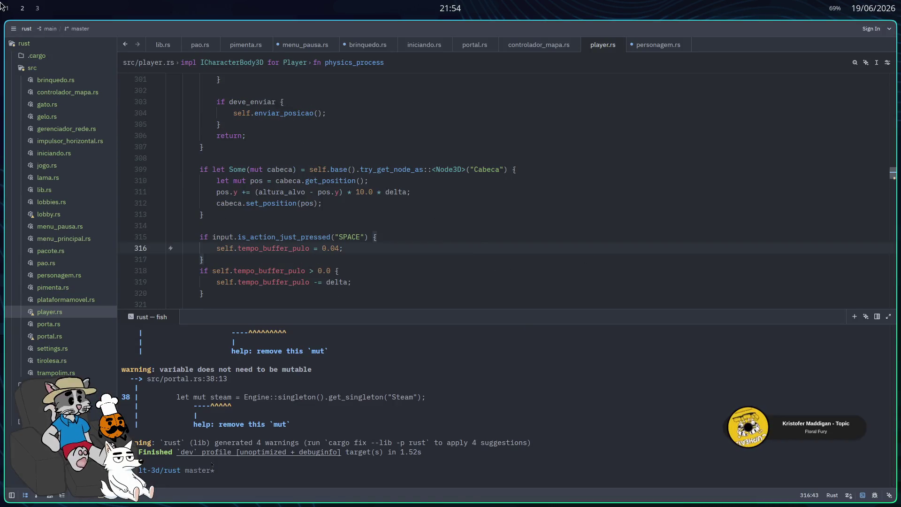
click(7, 8)
key(shift+f)
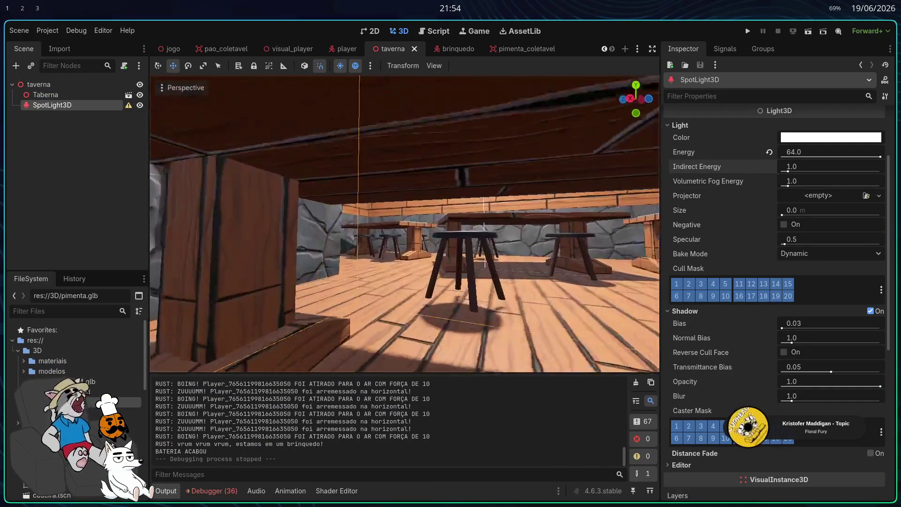
Step: Make the Taberna node's children editable
click(409, 214)
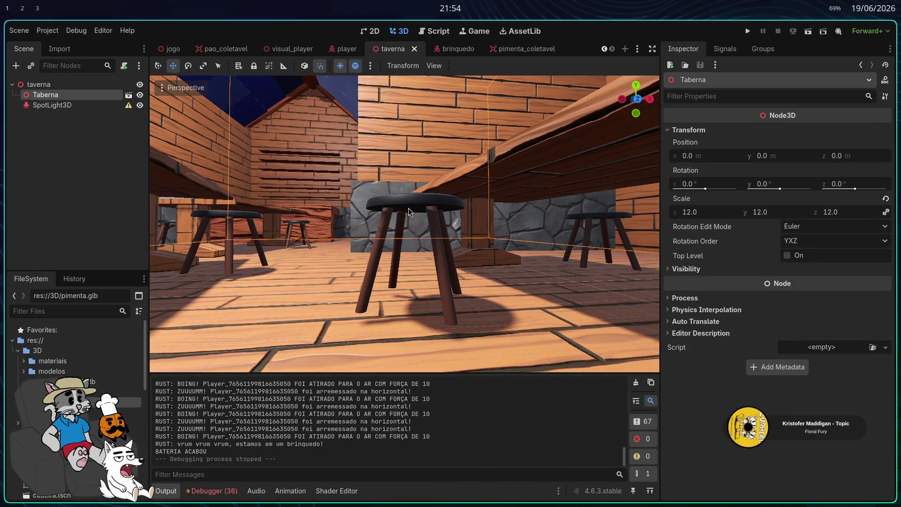
click(51, 104)
click(45, 94)
right_click(109, 94)
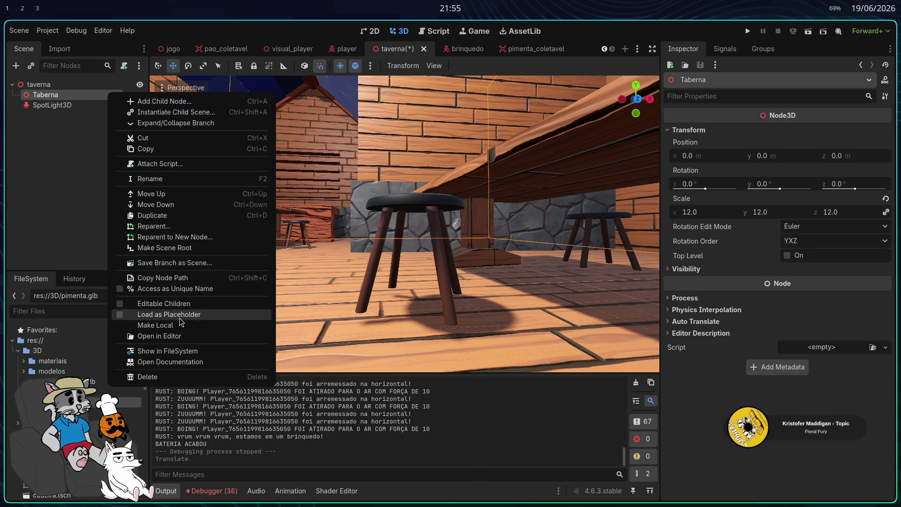
click(188, 307)
Step: Try raising the front stool mesh, then undo the move
click(389, 216)
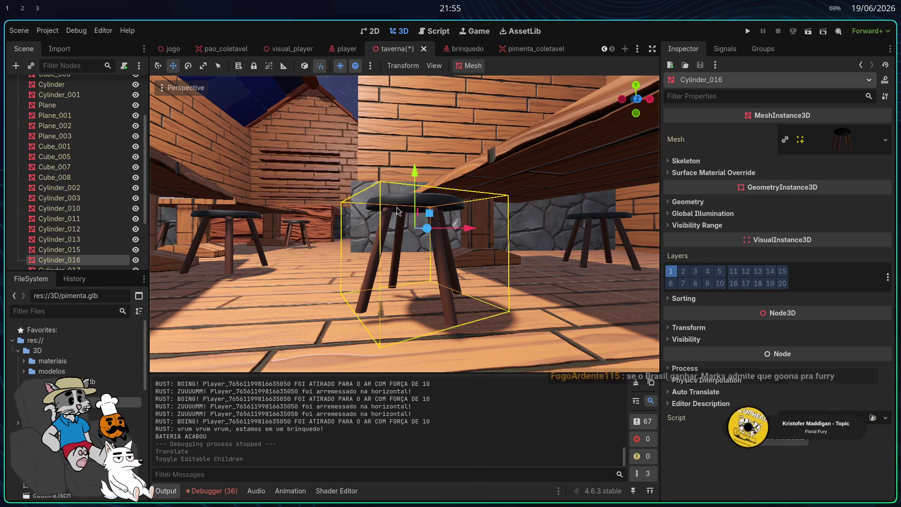
mouse_move(419, 191)
mouse_down()
mouse_move(419, 206)
mouse_move(416, 190)
mouse_up()
key(ctrl+z)
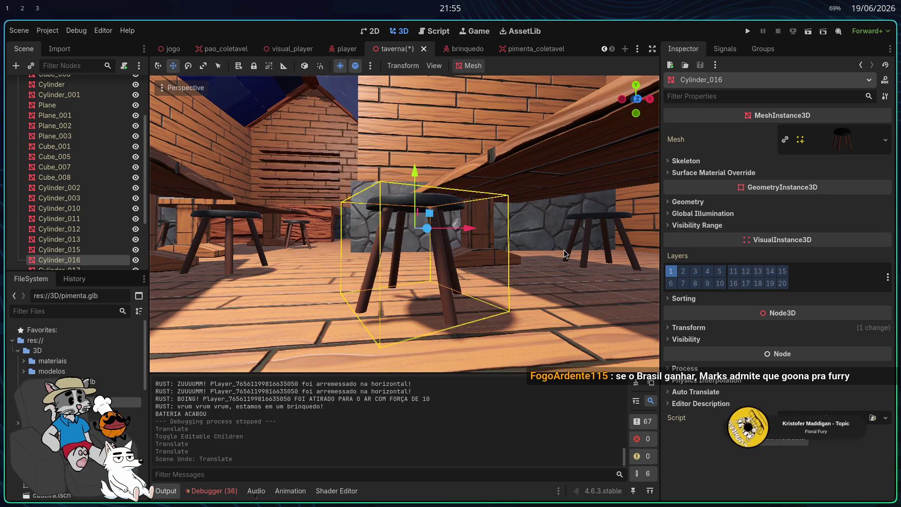
Step: Select all nine stool meshes around the tables
click(613, 224)
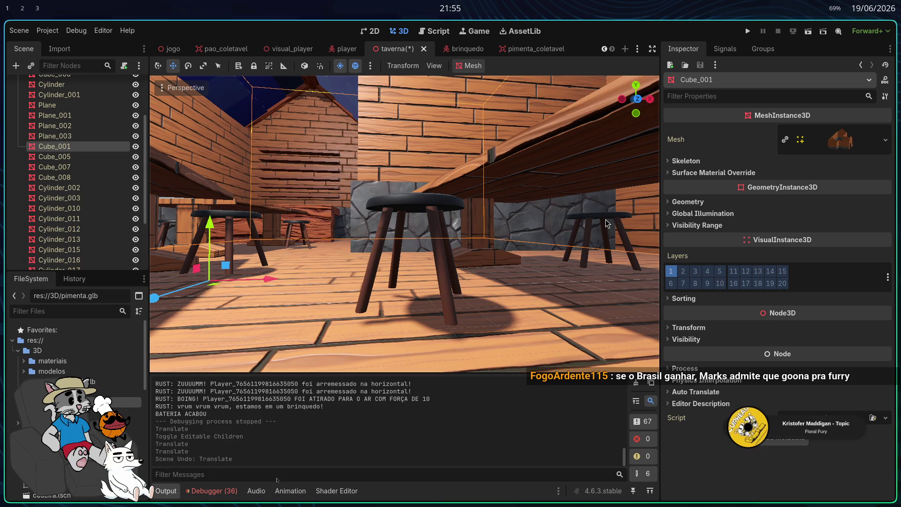
shift+click(399, 207)
shift+click(228, 219)
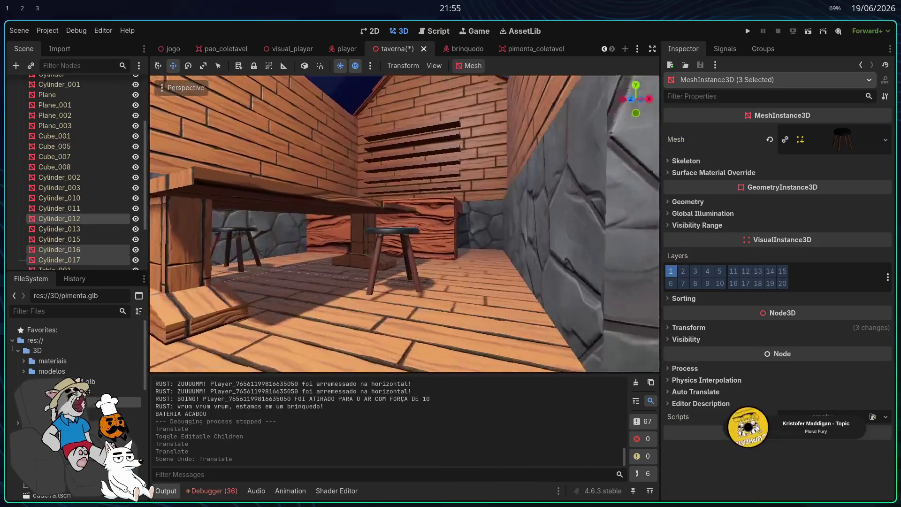
shift+click(392, 235)
shift+click(240, 235)
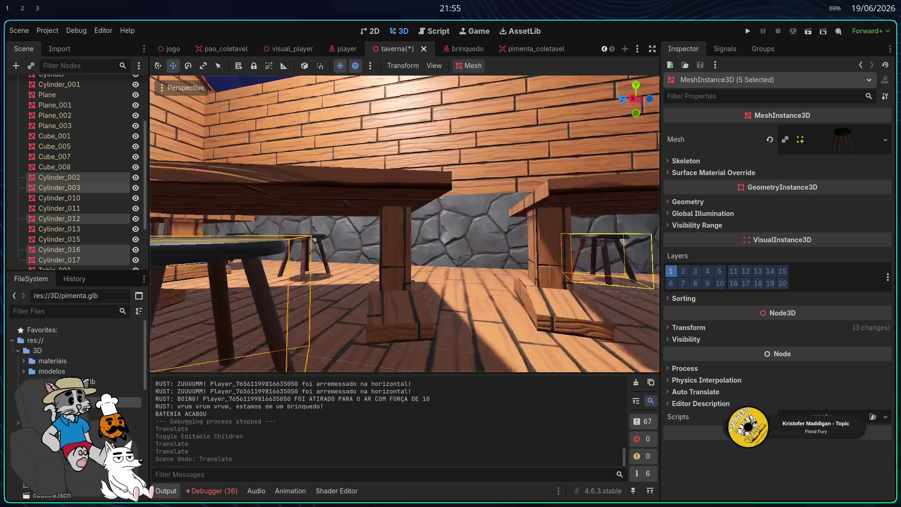
shift+click(406, 247)
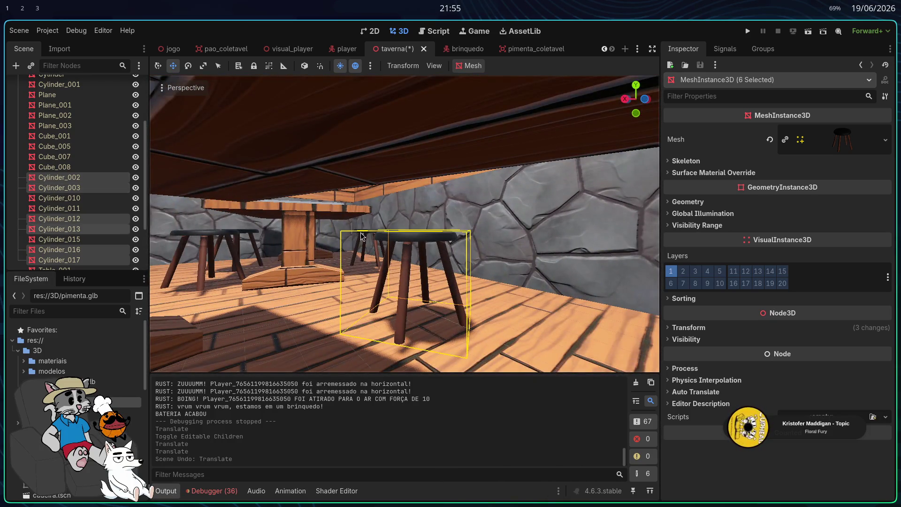
shift+click(347, 244)
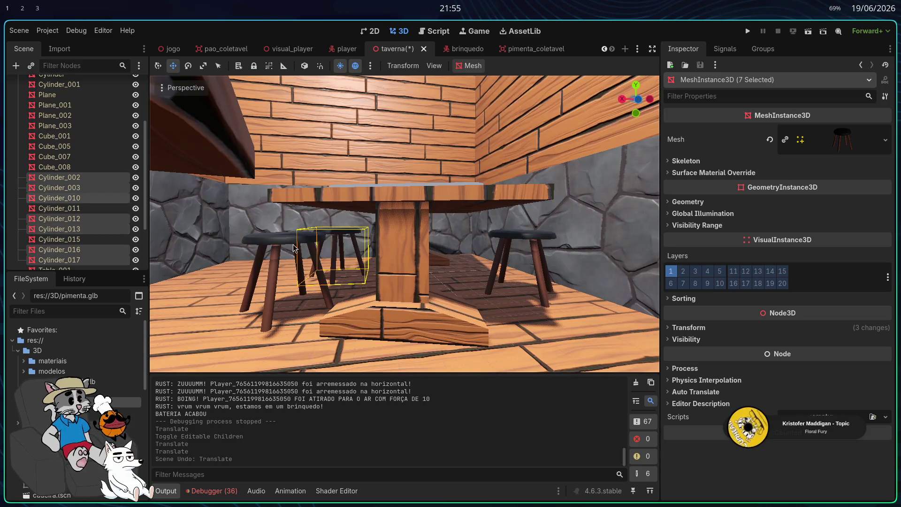
shift+click(282, 272)
shift+click(519, 234)
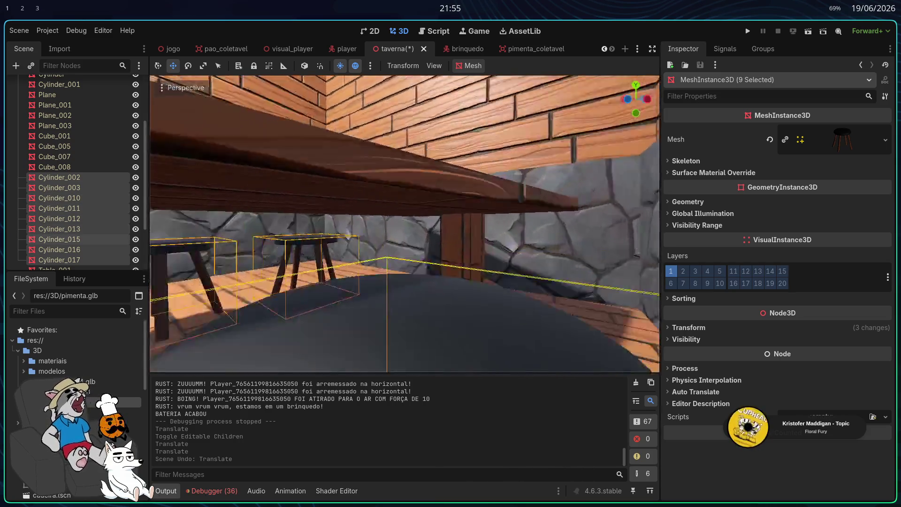
Step: Fly down under the table and lower the selected stools about 0.206 units along Y
key(s)
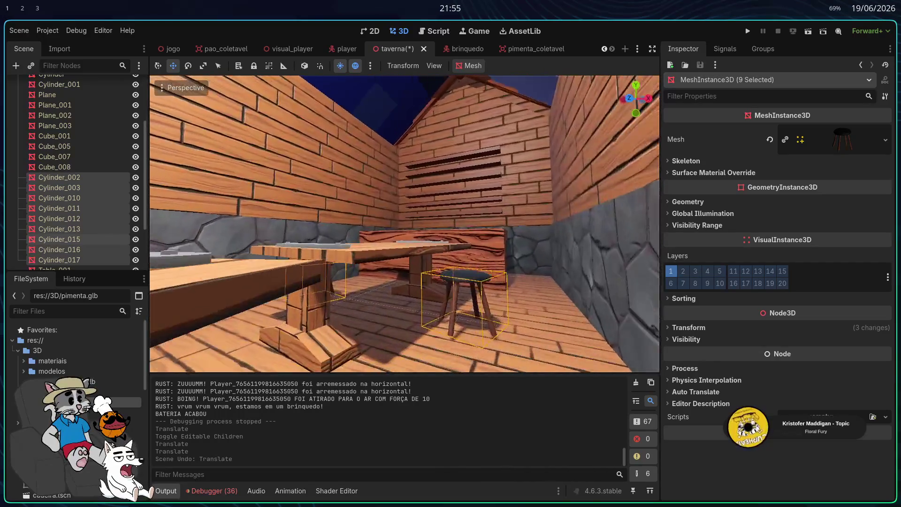
key(w)
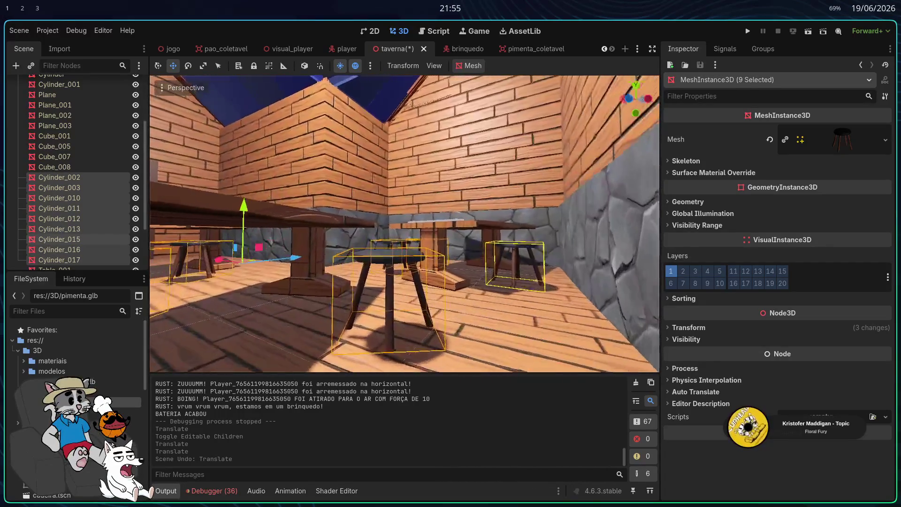
key(w)
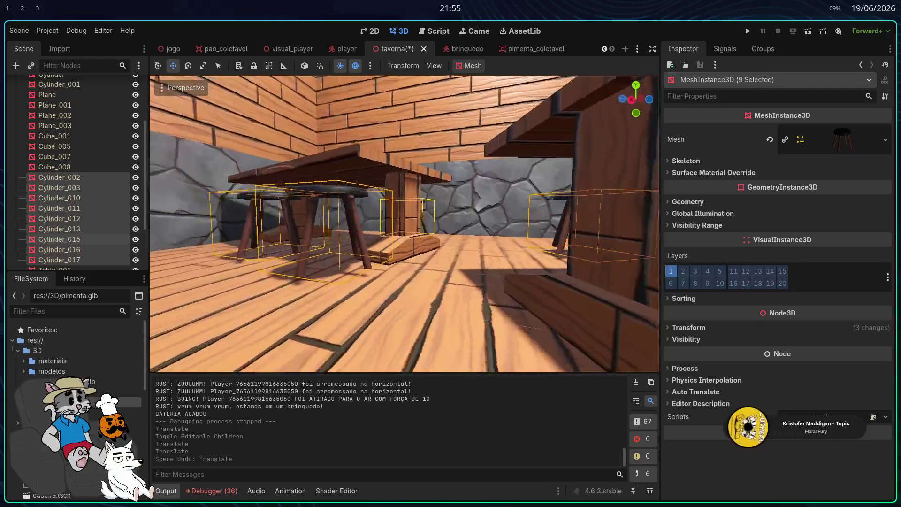
key(w)
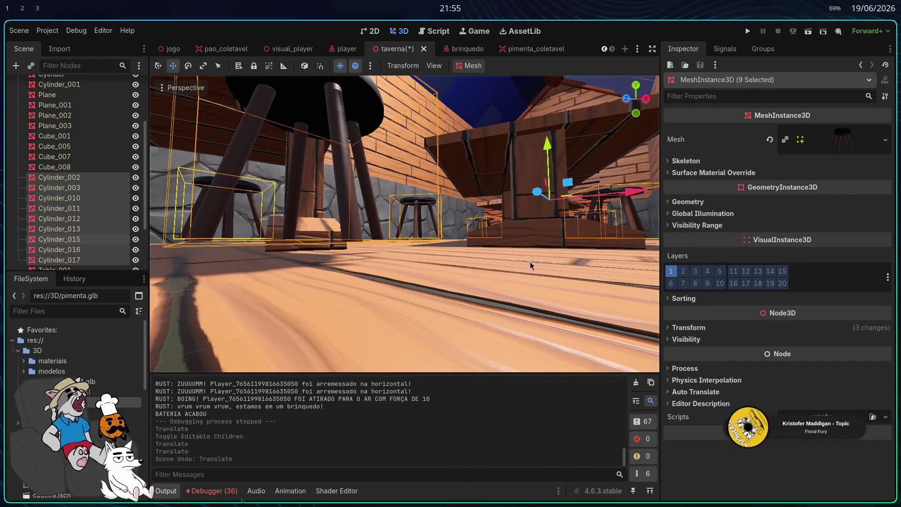
drag(553, 156, 547, 155)
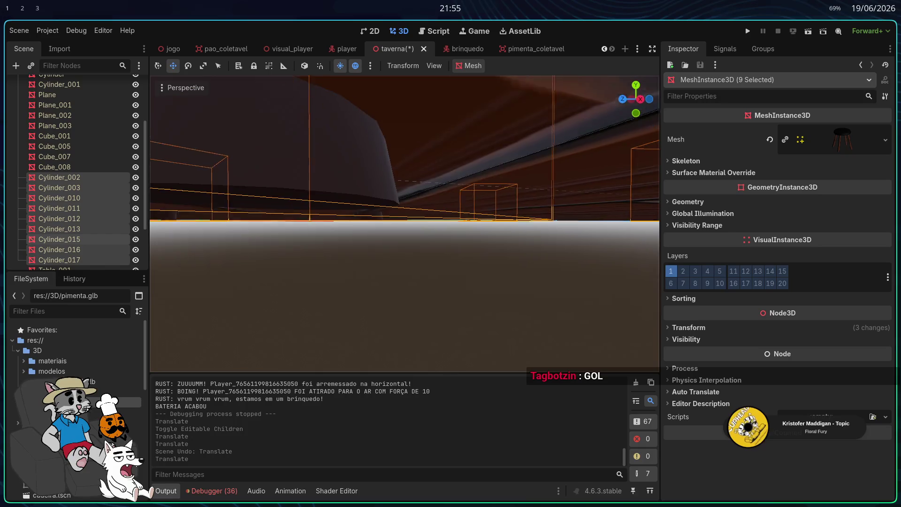
Step: Drag the stools down along the Y axis by about 0.3 so they sit lower
key(s)
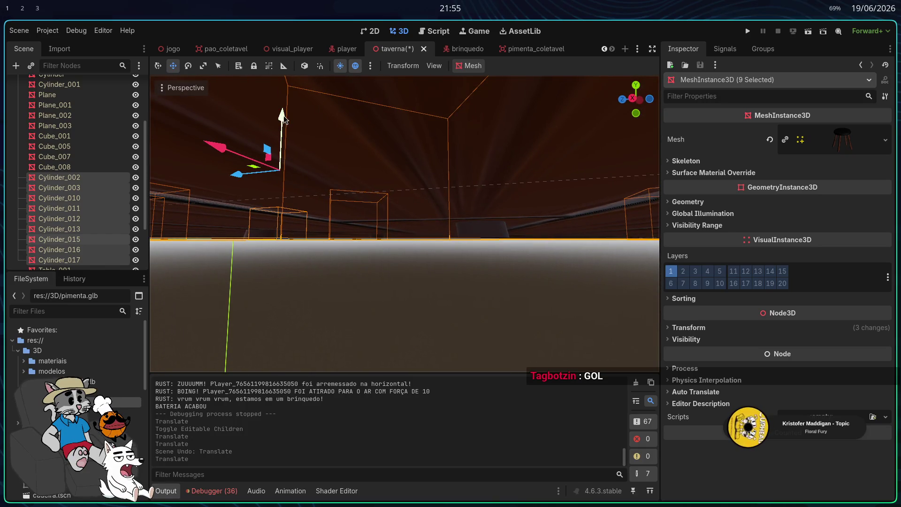
drag(295, 117, 298, 118)
key(shift+f)
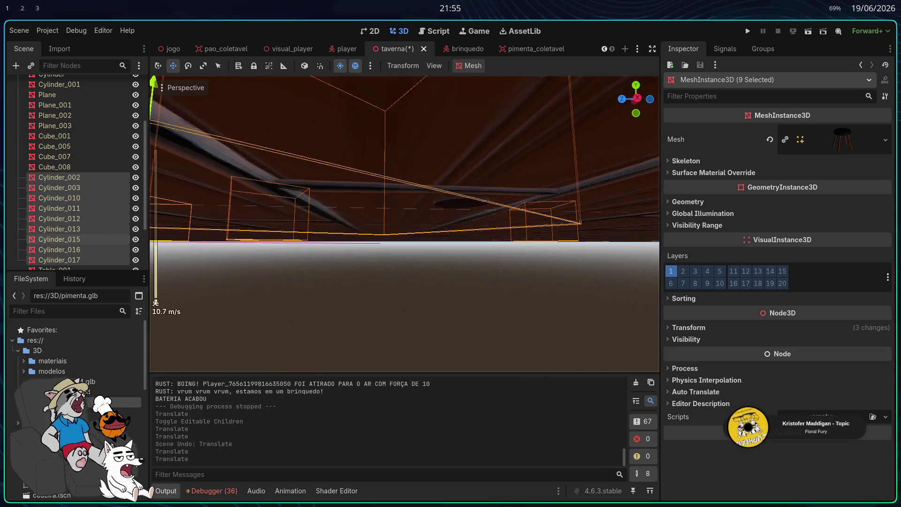
Step: Fly around the tavern in freelook to check the stools rest on the floor
key(w)
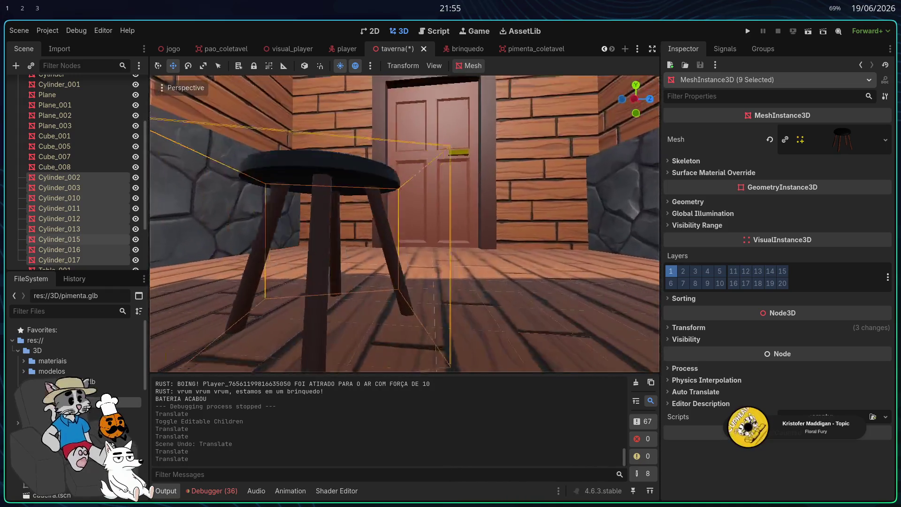
key(w)
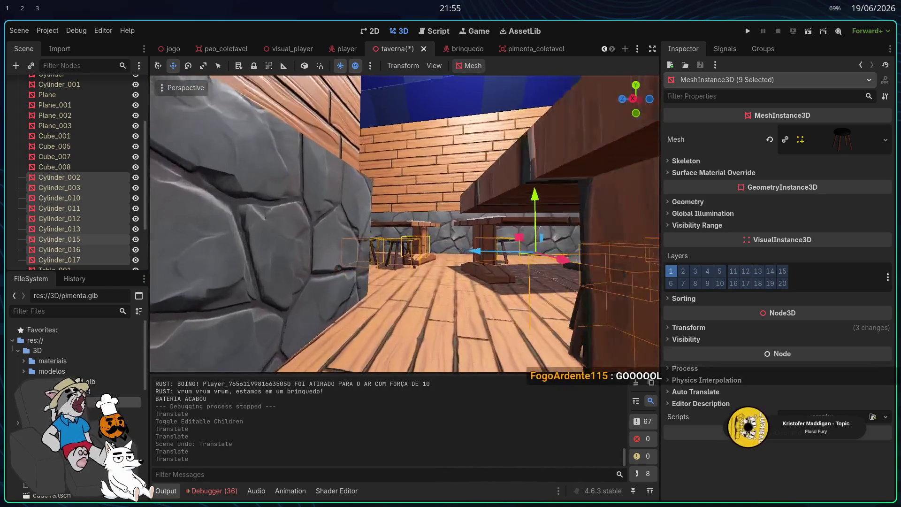
key(w)
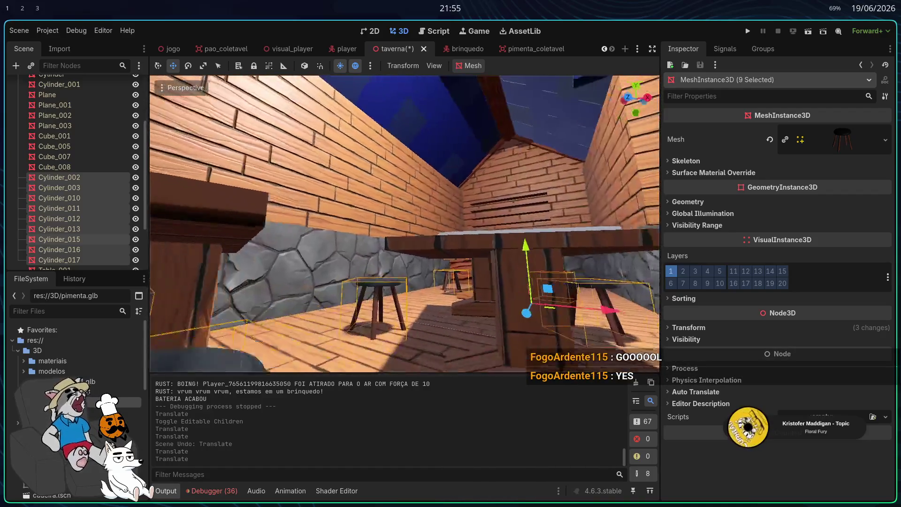
key(w)
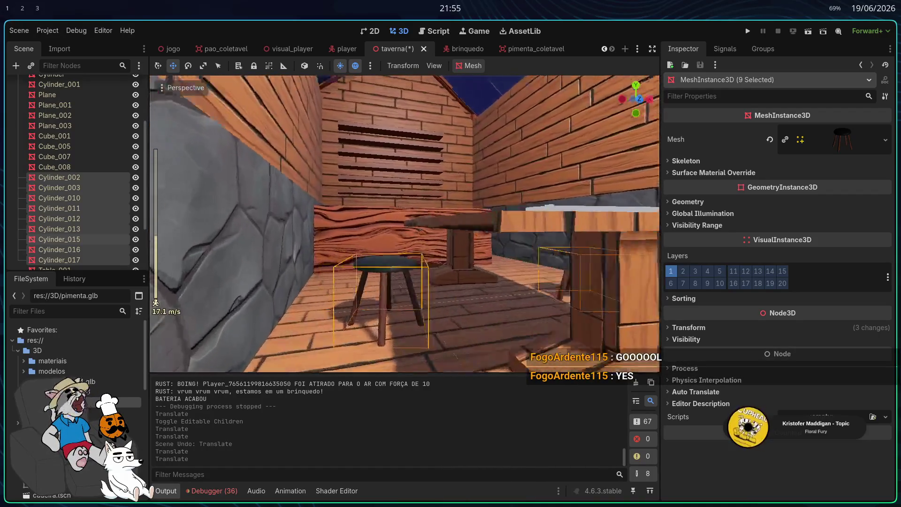
scroll(403, 224, up, 2)
key(w)
scroll(404, 224, up, 2)
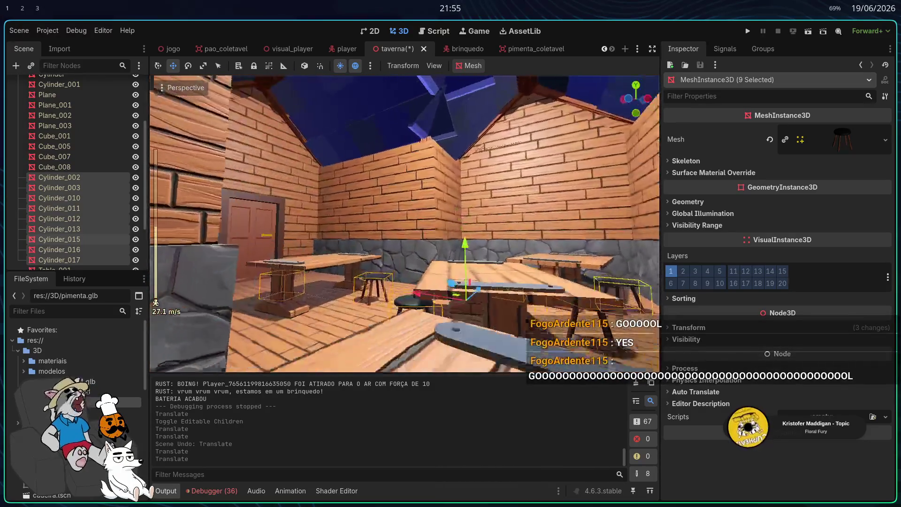
Step: Select the Cube_001 wall, collapse the Taberna node, and launch a test run
click(54, 135)
scroll(71, 156, up, 3)
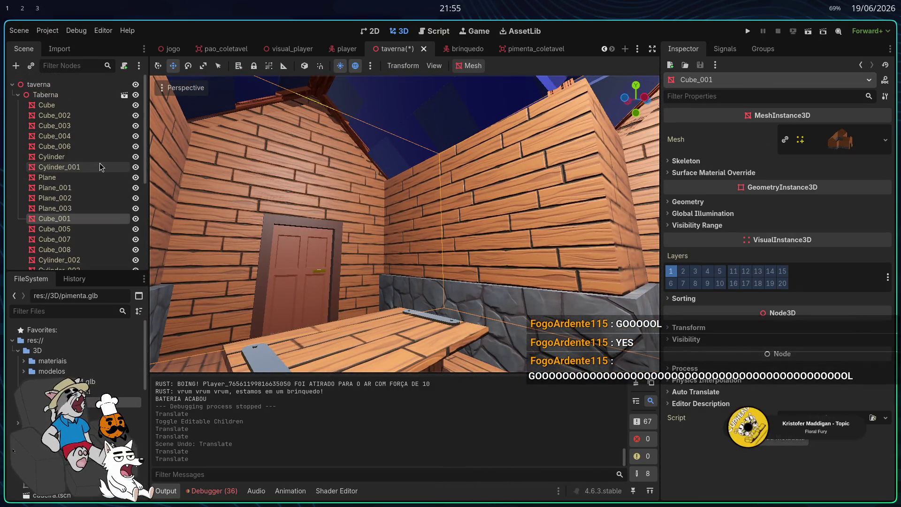
click(17, 95)
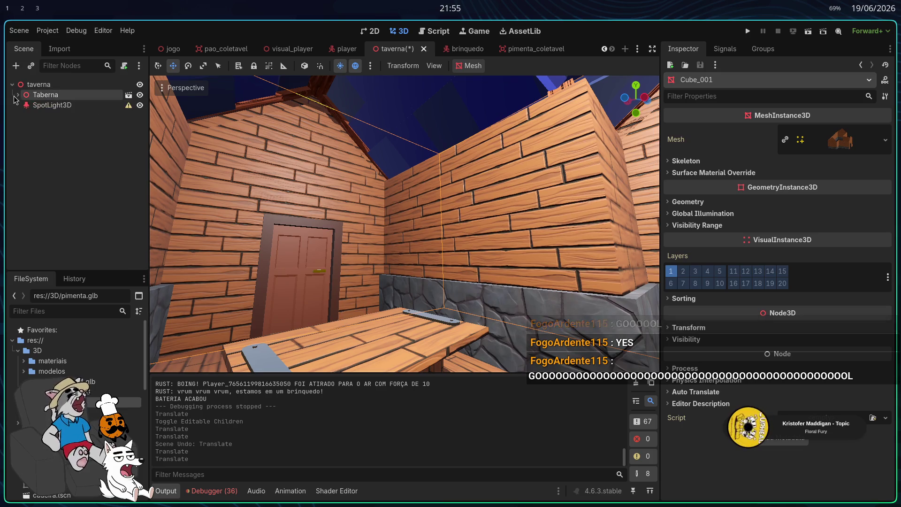
click(747, 31)
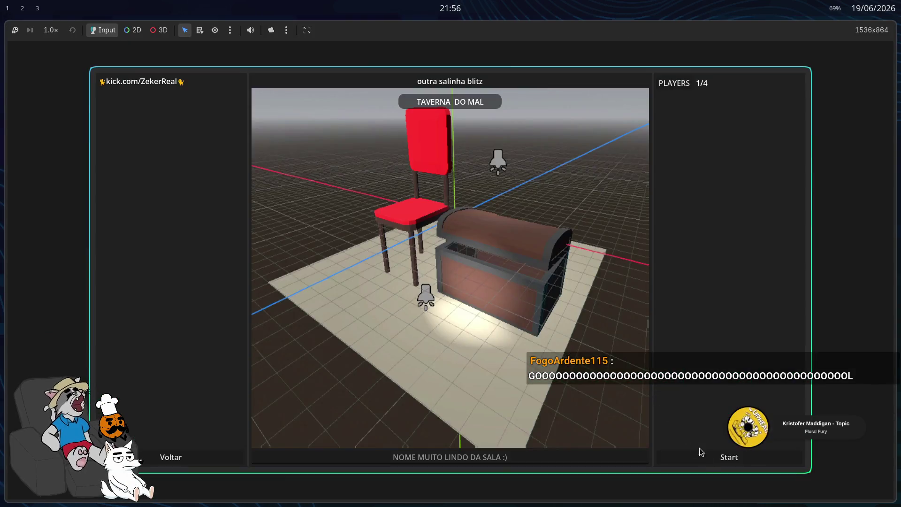
Step: Host a session from the lobby and walk under the table, past a stool, toward the doorway
click(701, 453)
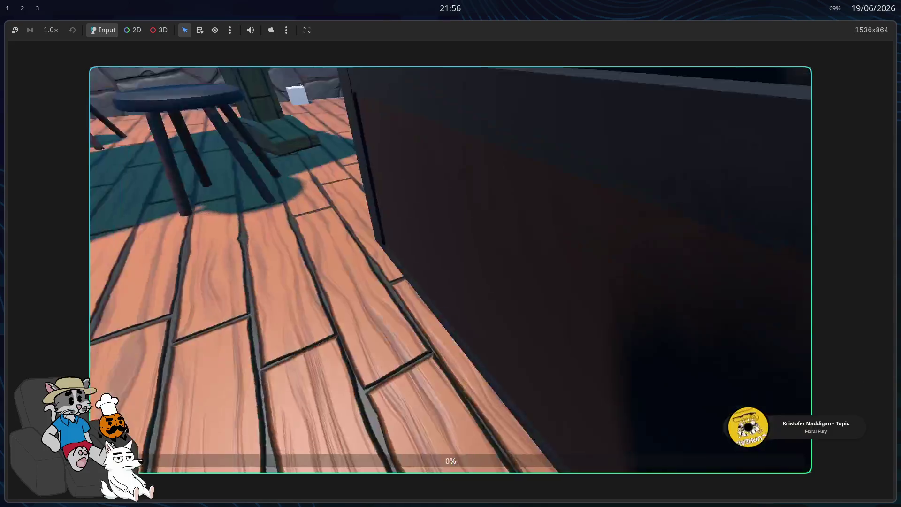
key(w)
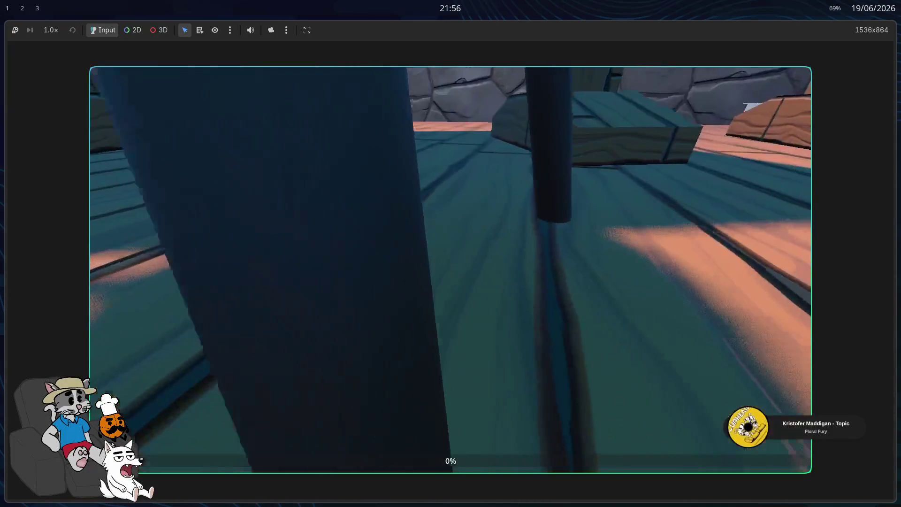
key(w)
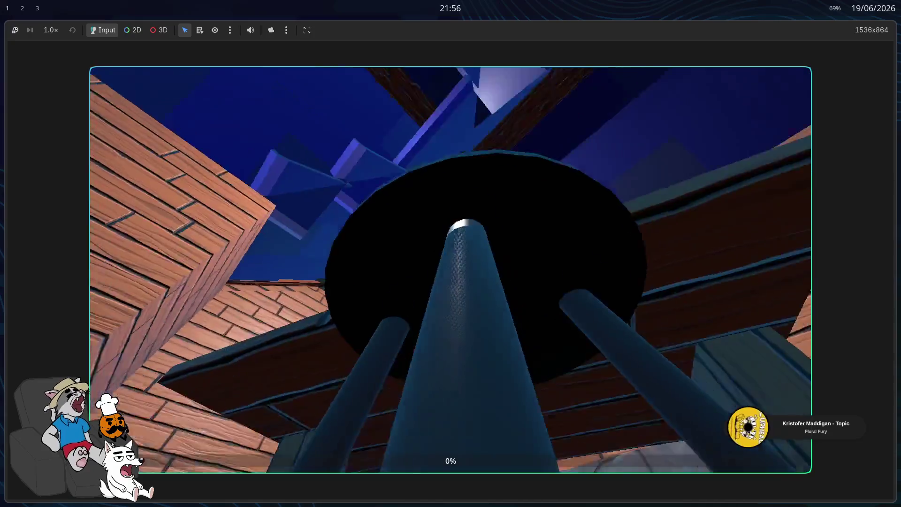
key(w)
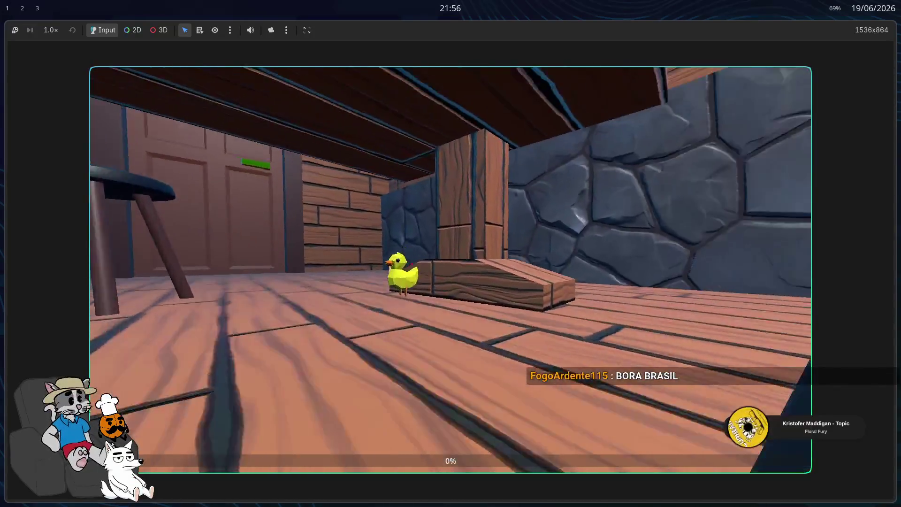
key(w)
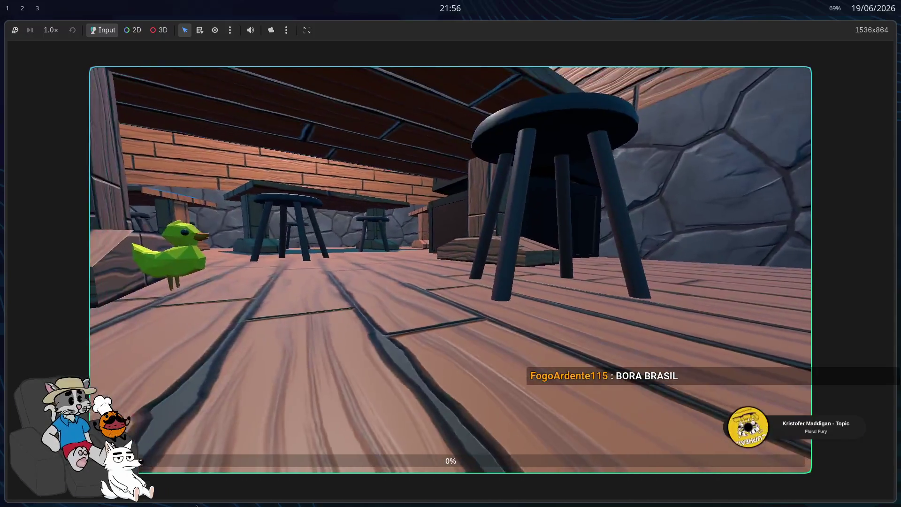
Step: Step back and turn toward the duck, walking past the stool legs to the table
key(alt+Tab)
key(alt+Tab)
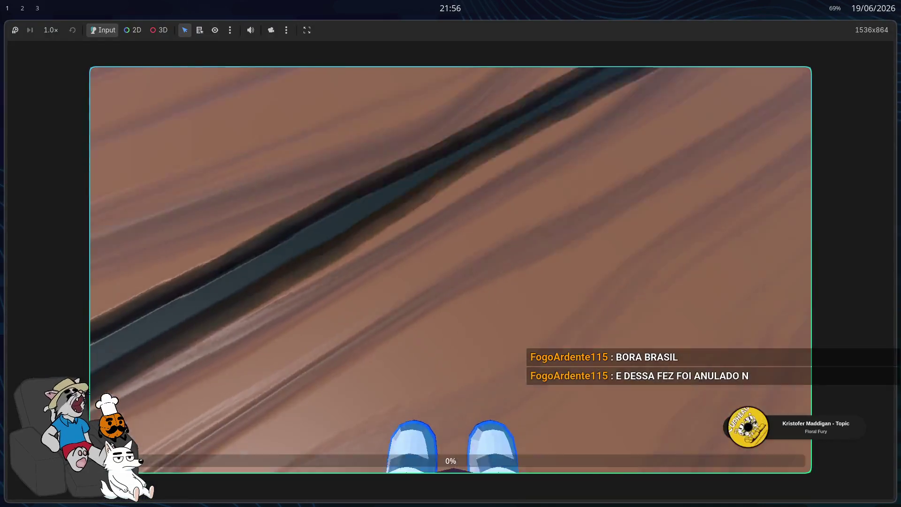
key(s)
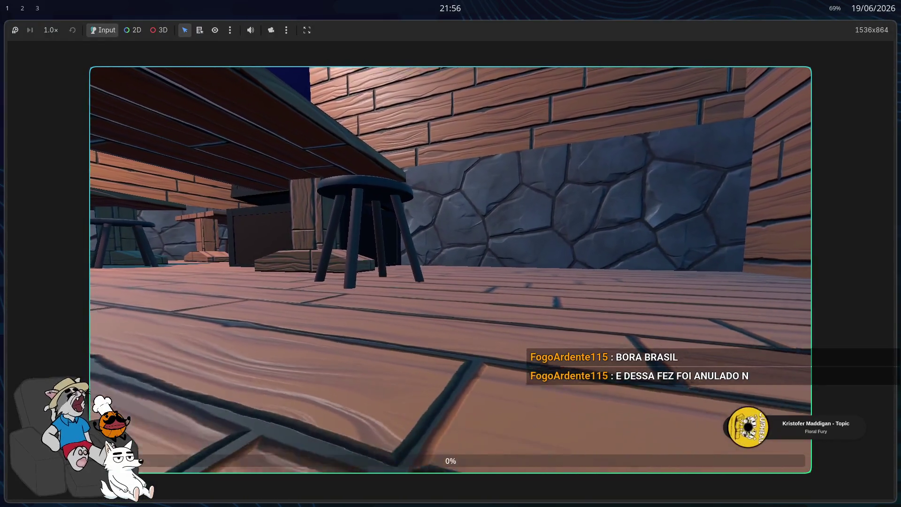
key(a)
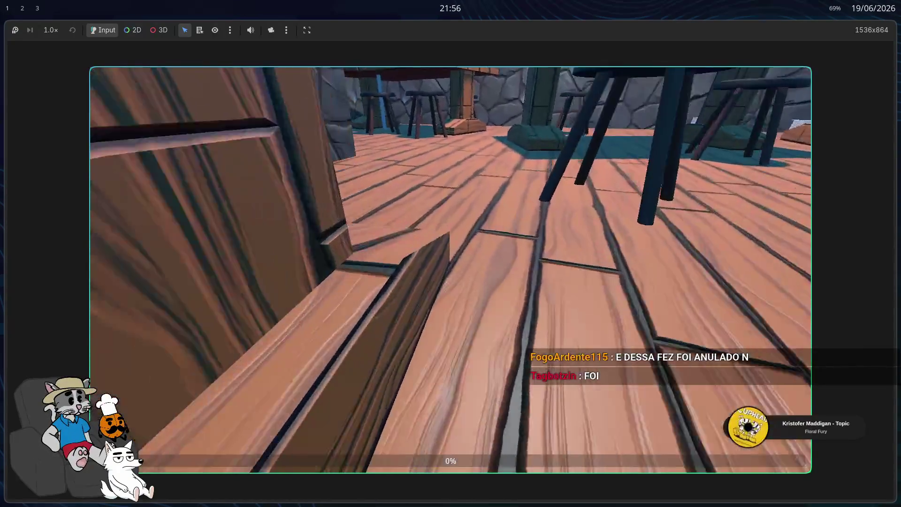
key(w)
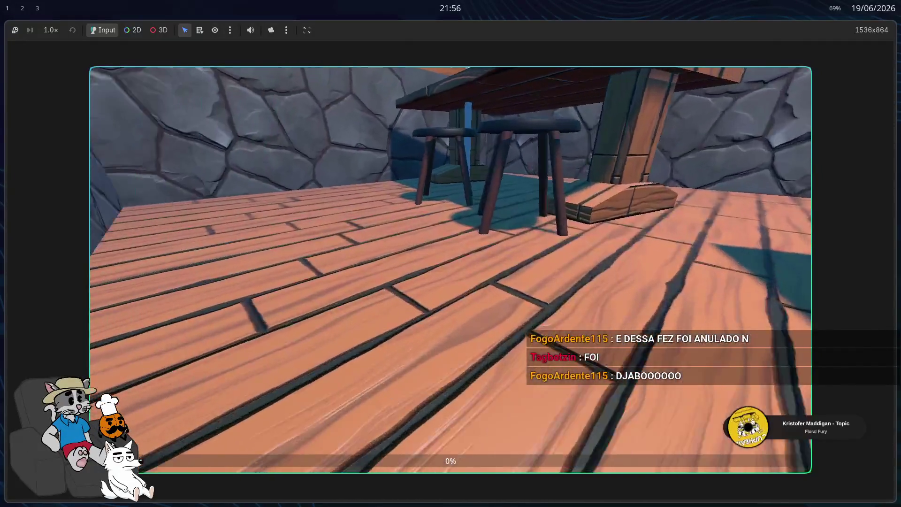
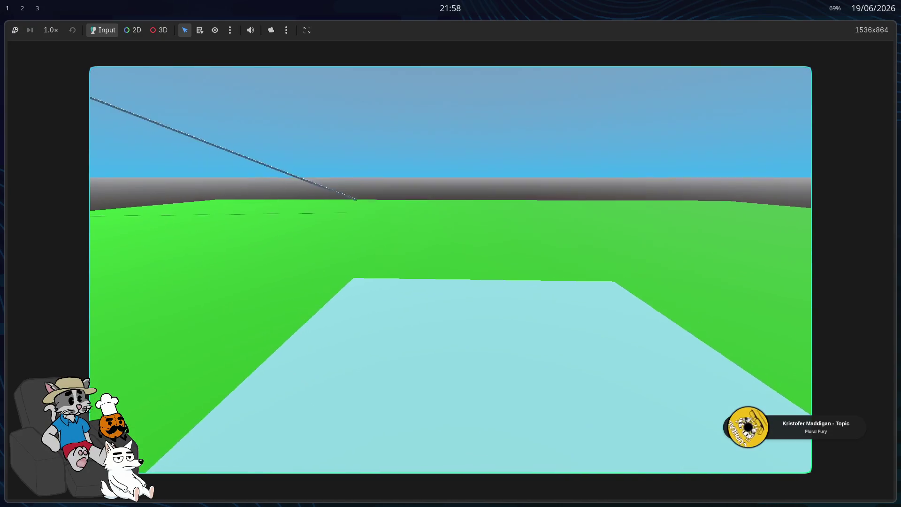
Step: Close the running game window with Alt+F4 to return to the taverna scene
key(alt+F4)
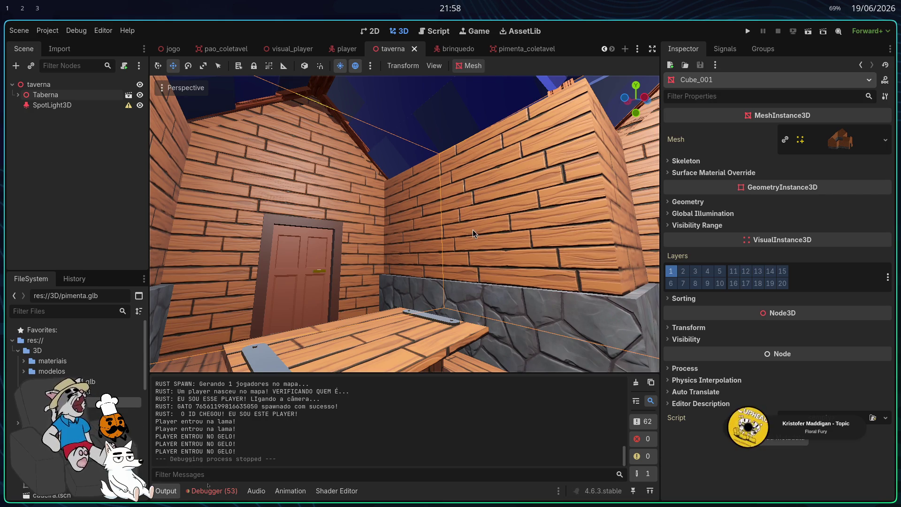
Step: Fly the camera to a top-down view of the tavern tables, then switch to the jogo scene
key(w)
key(s)
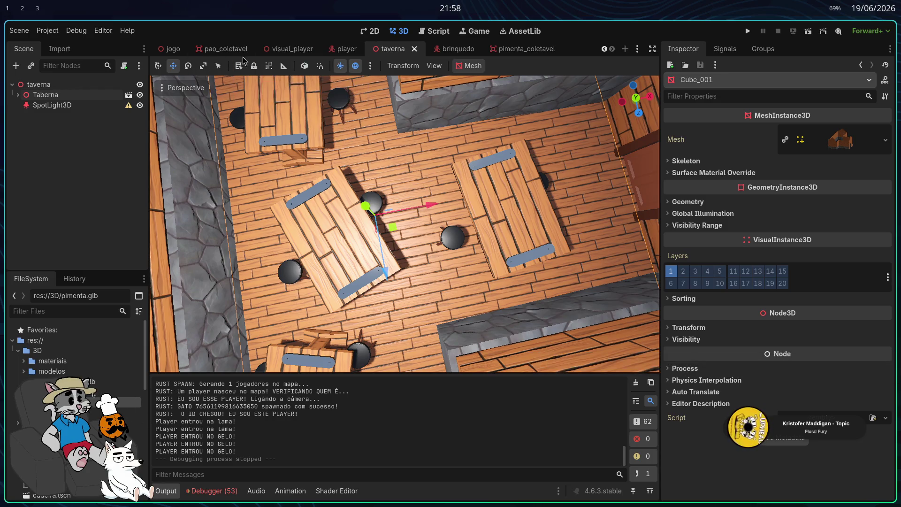
click(170, 49)
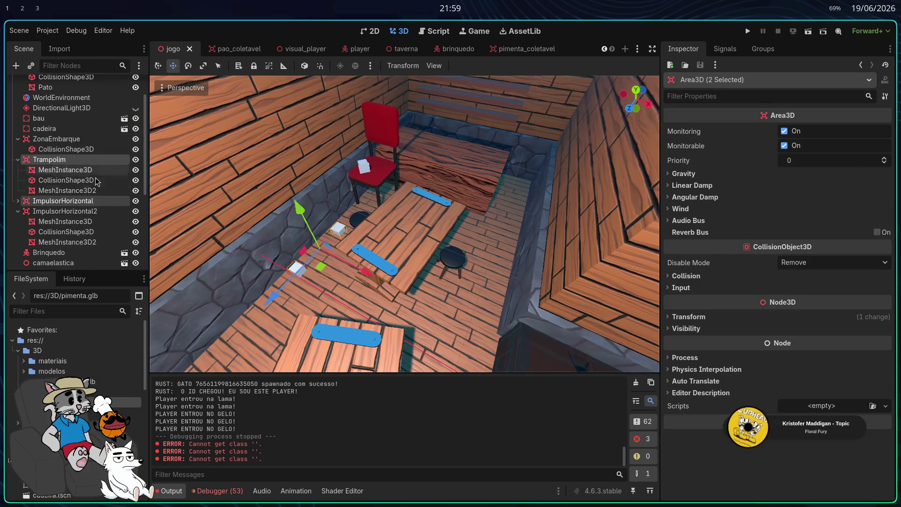
scroll(75, 347, down, 10)
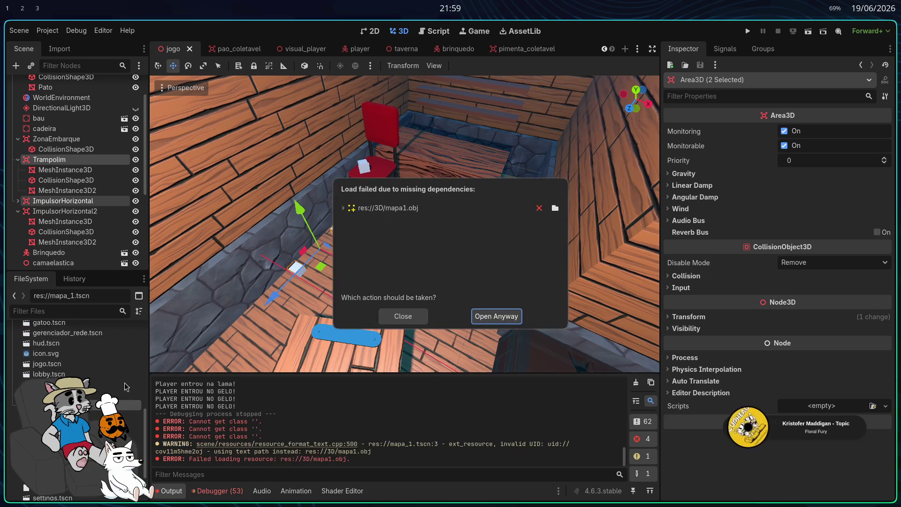
Step: Open mapa_1 and fase_1 despite their missing dependencies, dismissing the broken-dependencies report
click(498, 314)
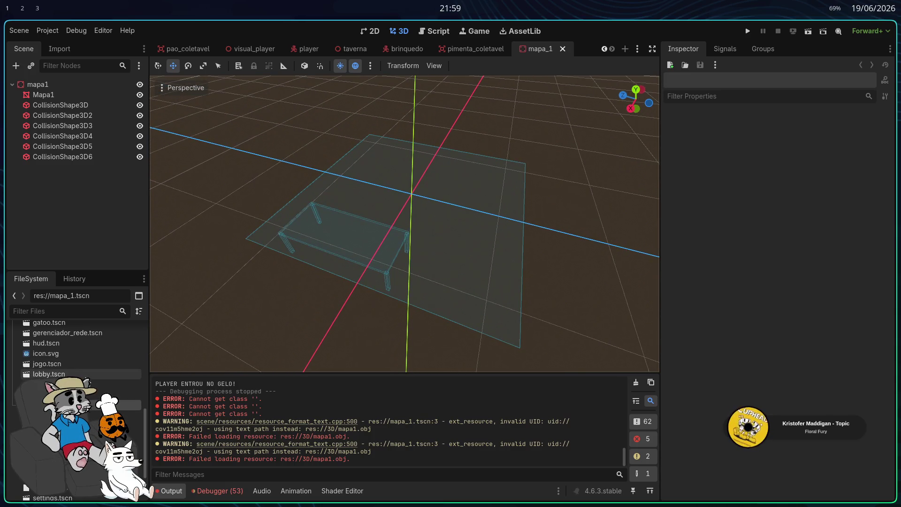
double_click(82, 365)
scroll(82, 370, up, 2)
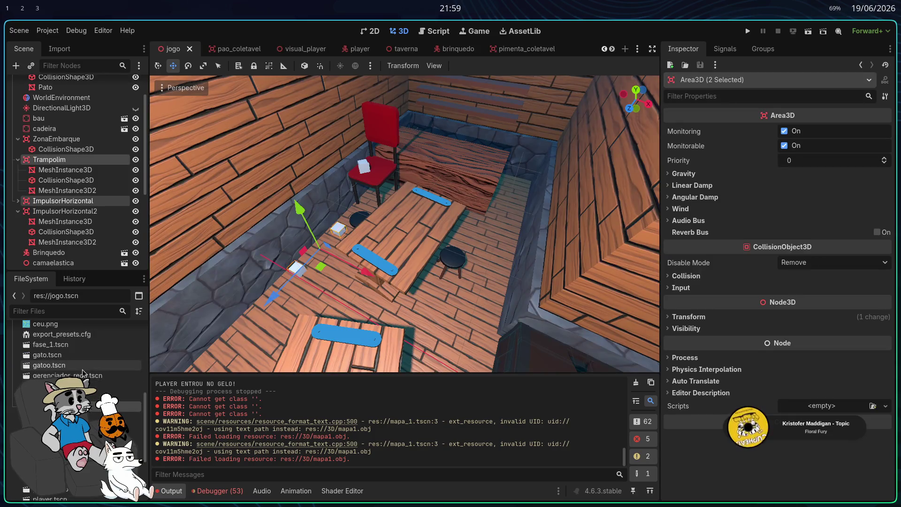
double_click(77, 345)
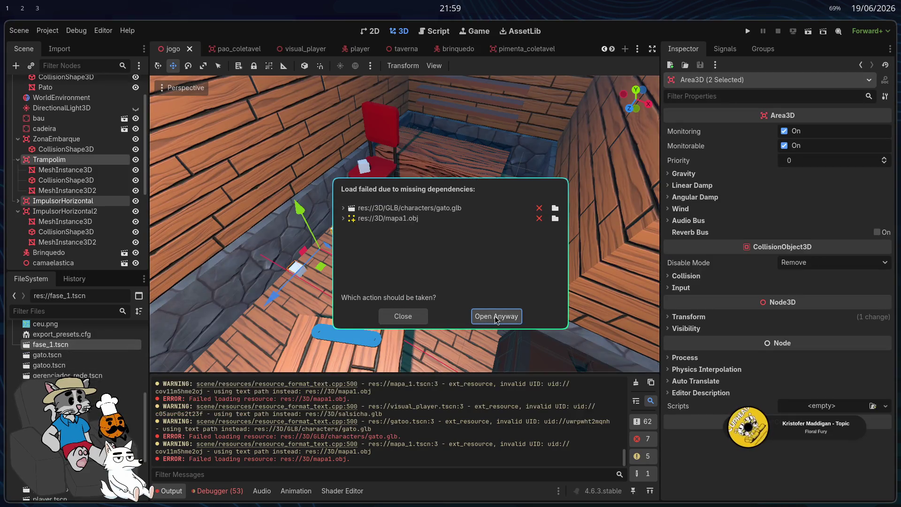
click(495, 317)
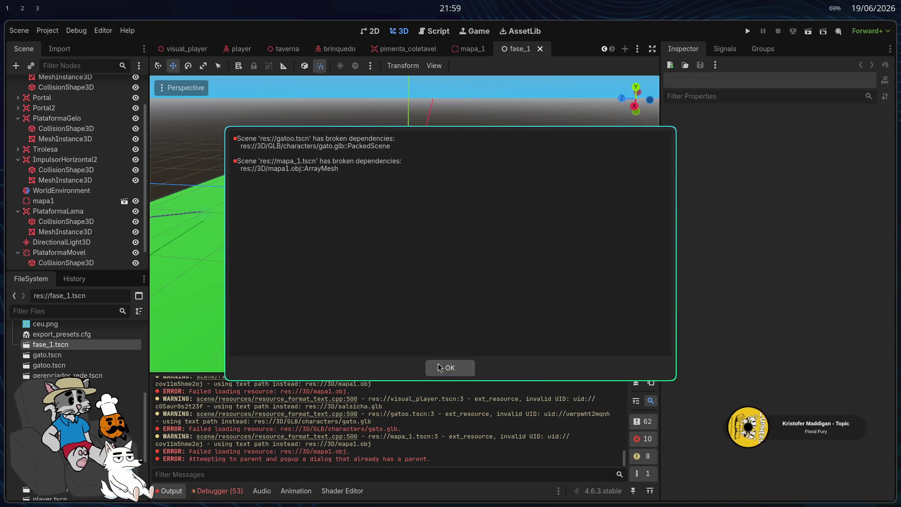
click(439, 367)
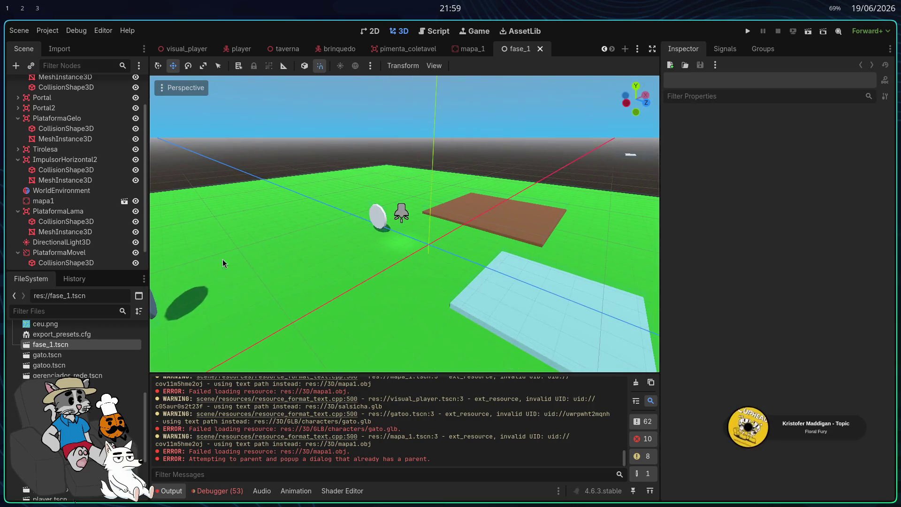
Step: Try opening gatoo.tscn anyway, dismissing the gato.tscn and gatoo.tscn corrupt-file warnings
scroll(75, 349, up, 5)
scroll(76, 350, up, 2)
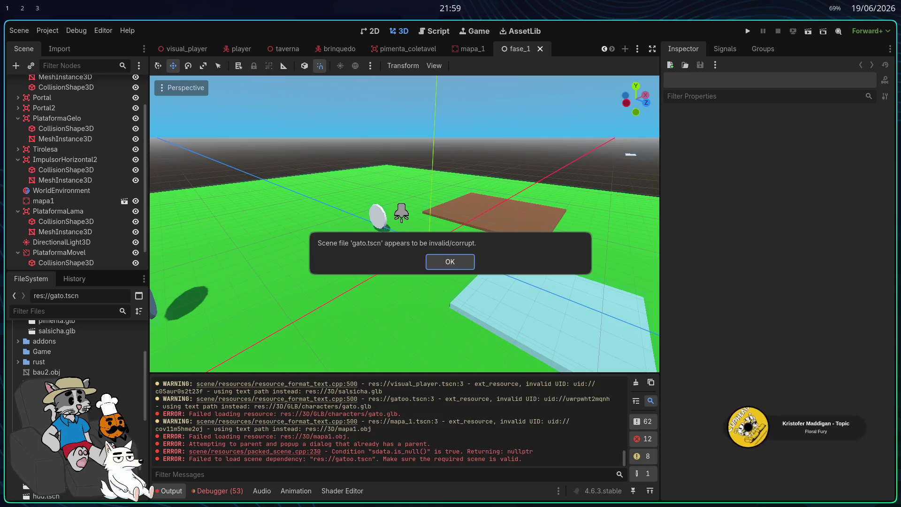
click(451, 263)
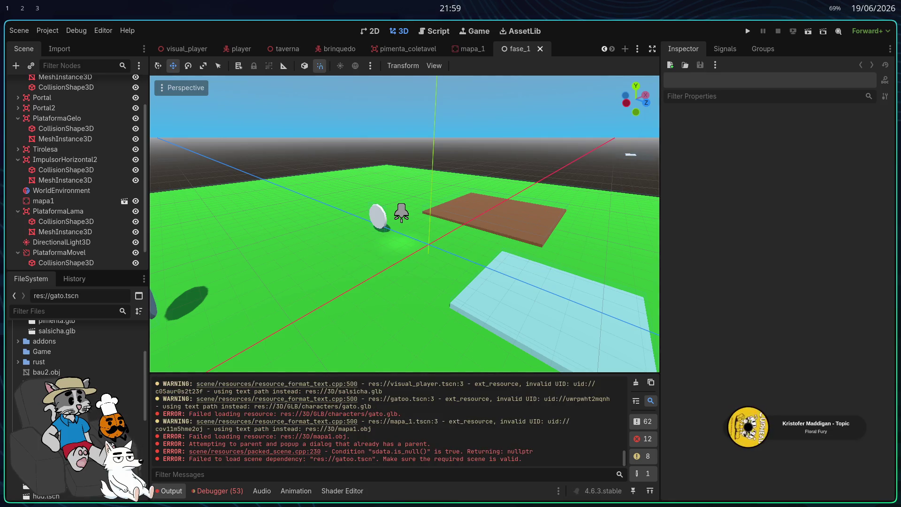
click(480, 318)
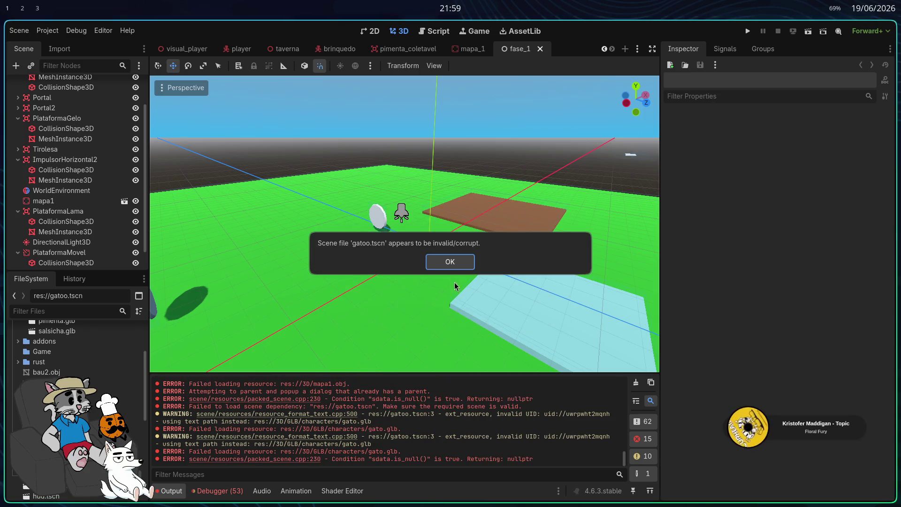
click(451, 271)
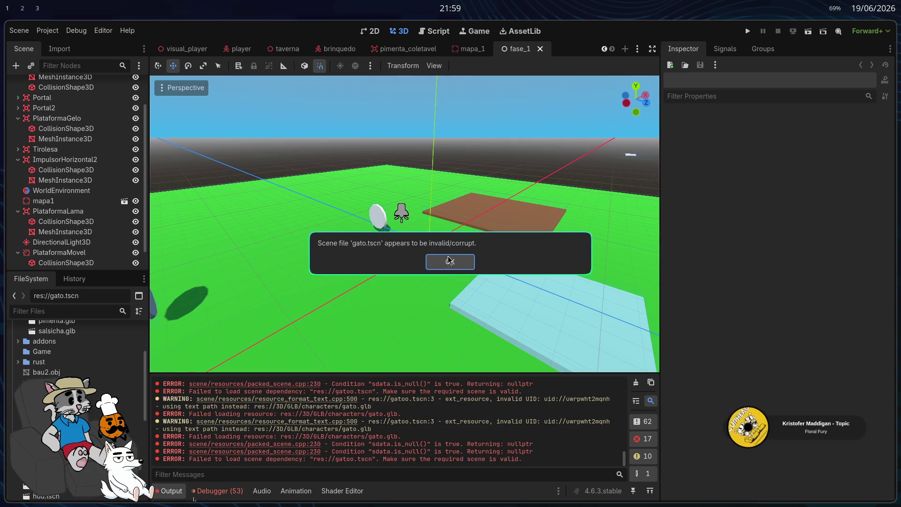
click(446, 261)
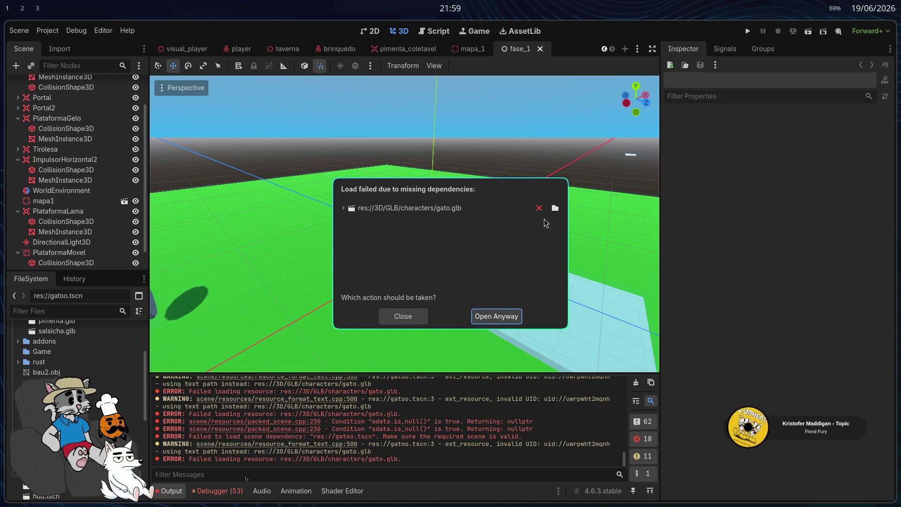
Step: Repoint the missing gato.glb to black_cat.glb in 3D/modelos/personagens, open gatoo, and run the project
click(555, 208)
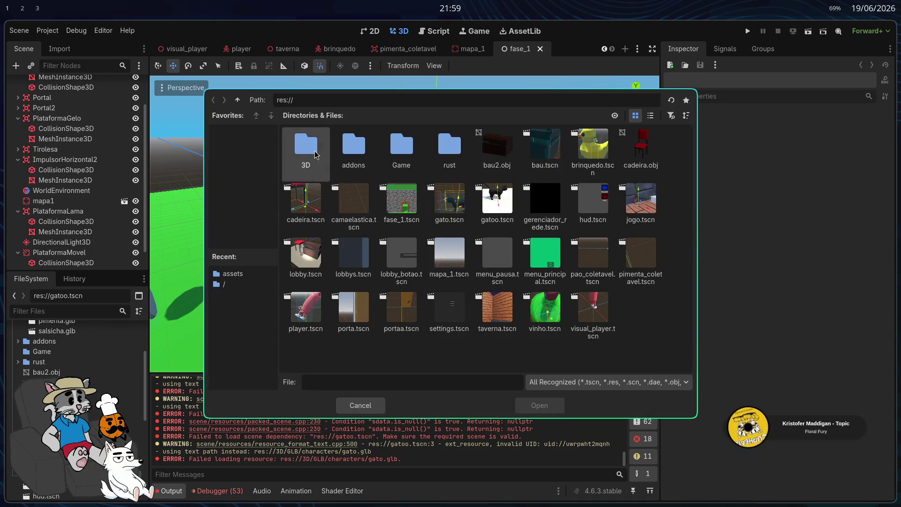
double_click(315, 155)
double_click(352, 155)
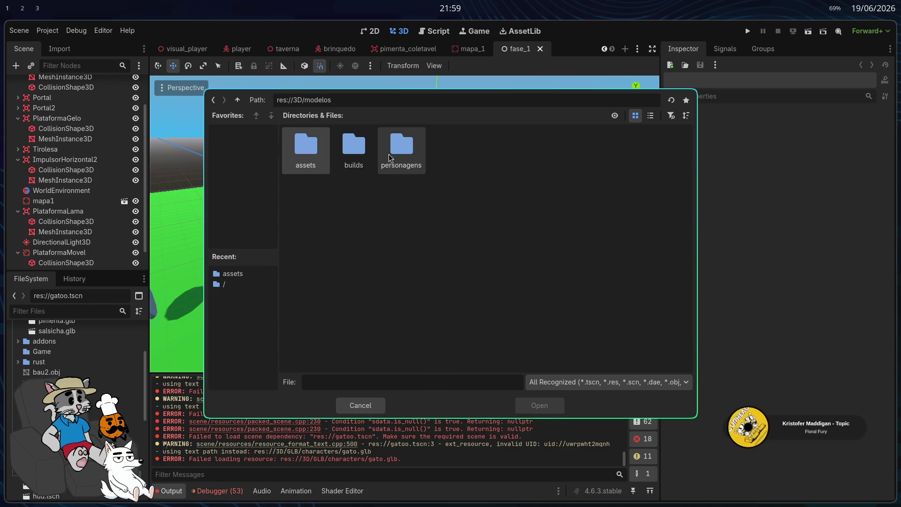
double_click(384, 159)
click(536, 407)
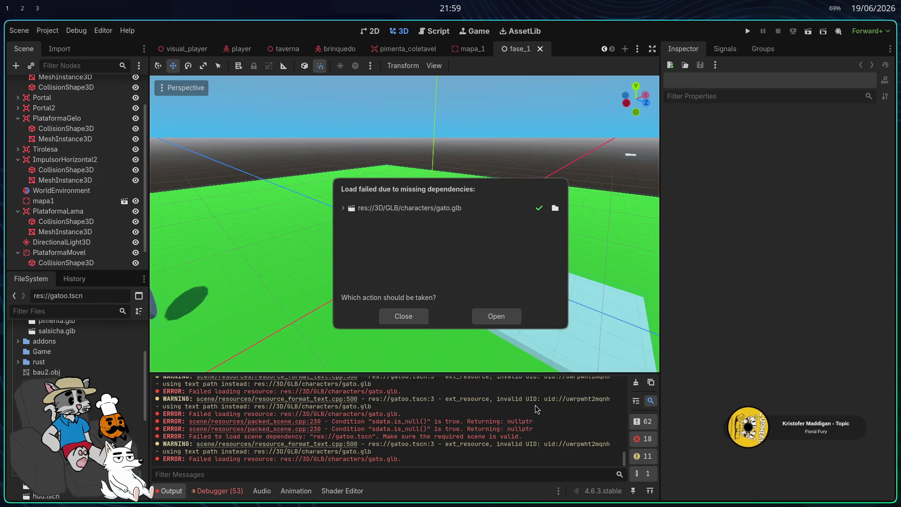
click(497, 317)
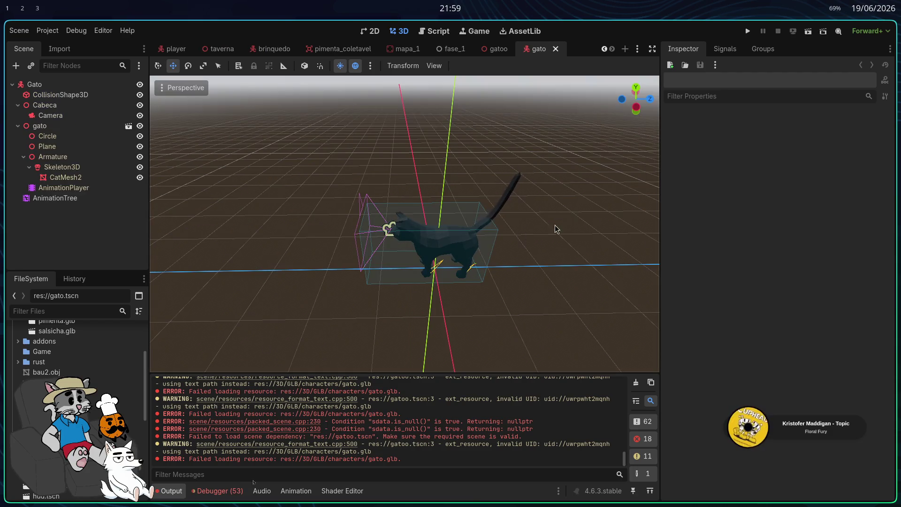
click(749, 31)
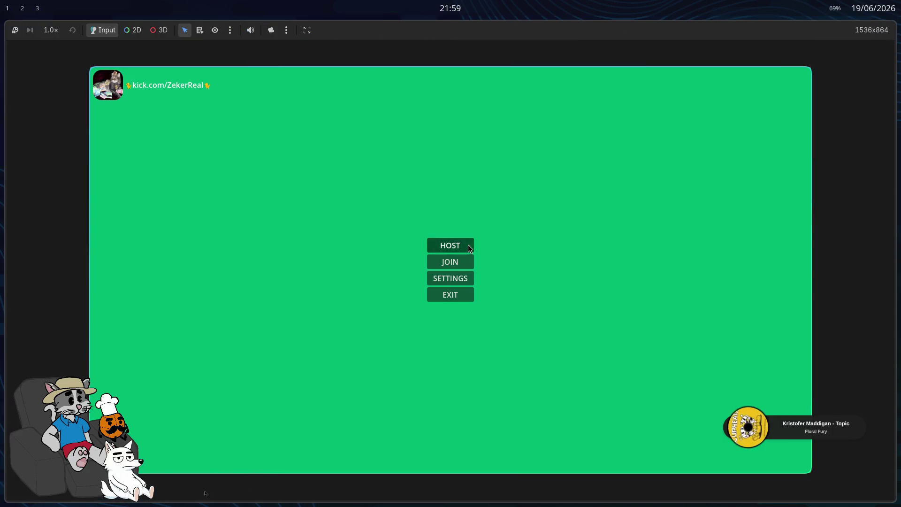
Step: Go from the main menu to the lobby, start the tavern match, then stop the game
click(470, 247)
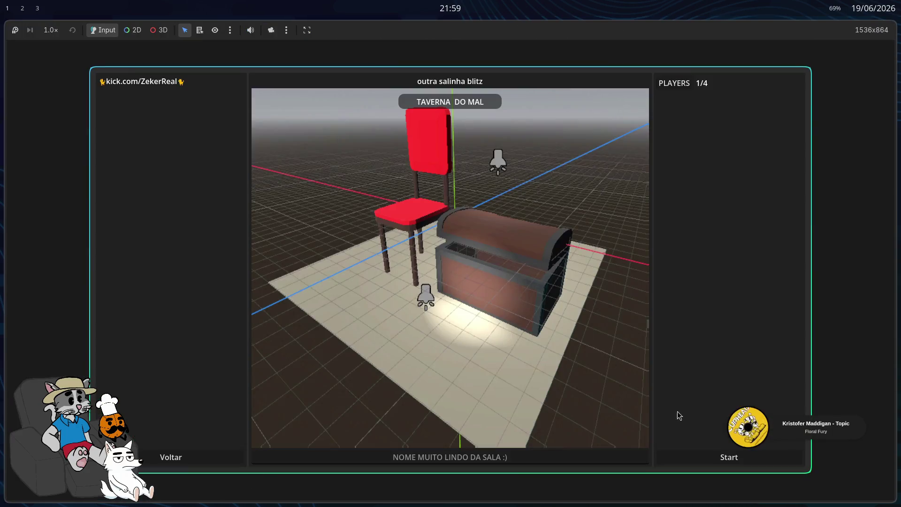
click(729, 457)
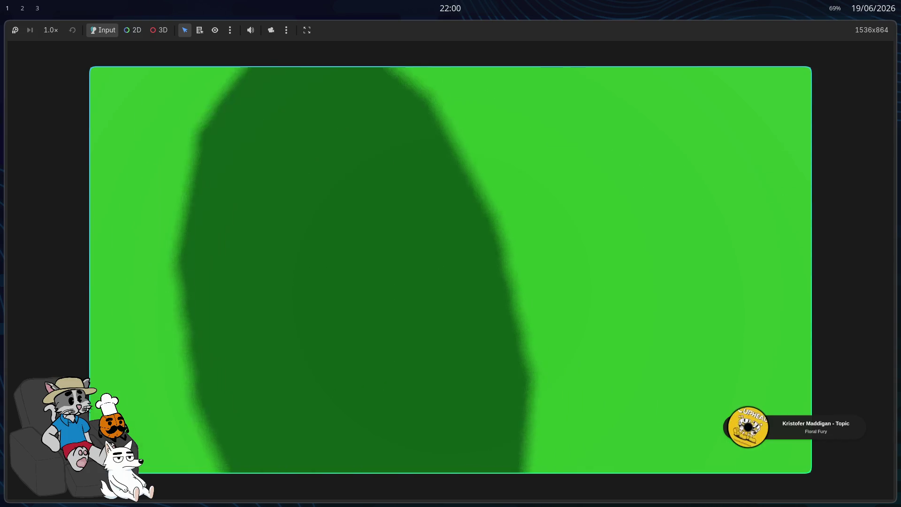
key(Escape)
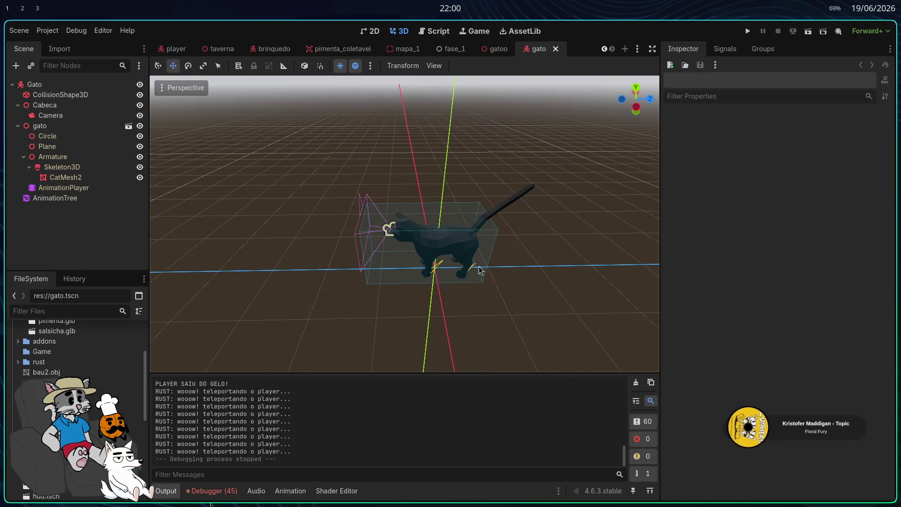
Step: Settle on the player scene after a glance at mapa_1, then switch to the browser's app launcher
click(171, 48)
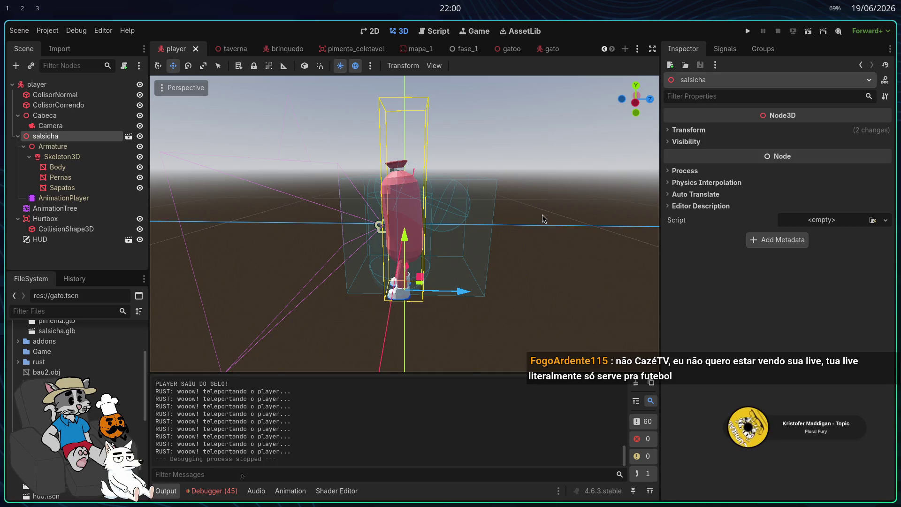
click(410, 50)
click(176, 49)
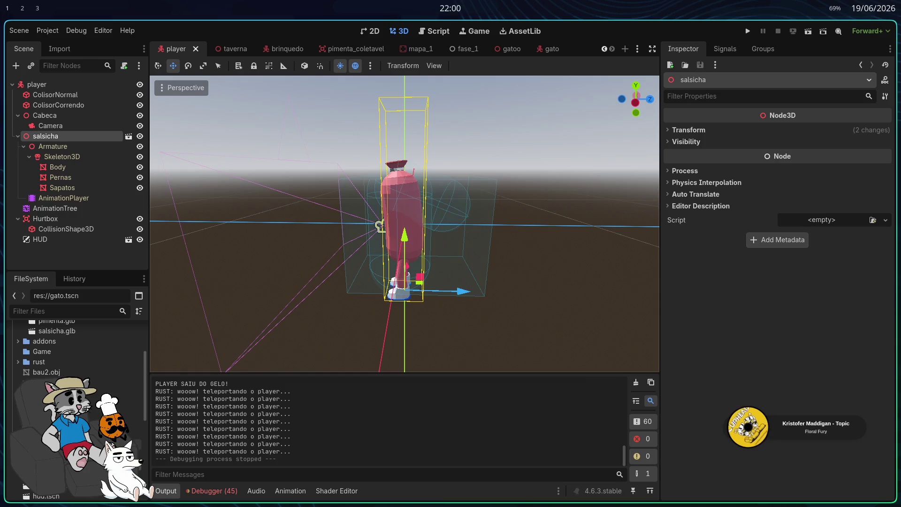
key(alt+Tab)
key(alt+Tab)
key(alt+Tab)
key(super)
Step: Launch Dolphin via a 'DOL' search, view salsicha.glb's details, then return to Godot
text(DOL)
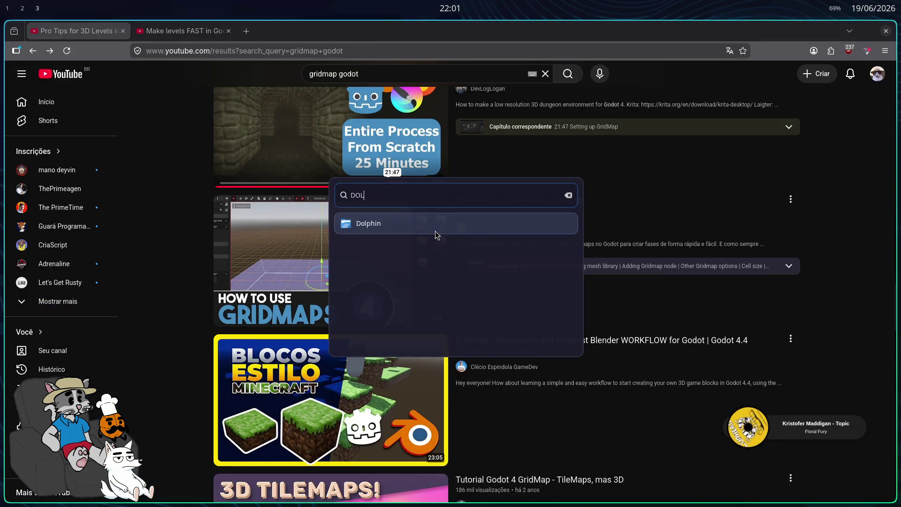
key(Return)
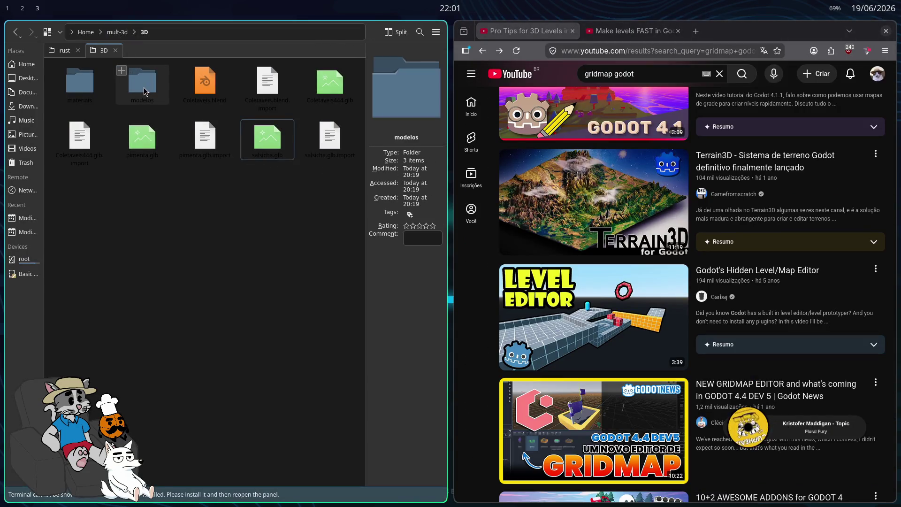
click(269, 143)
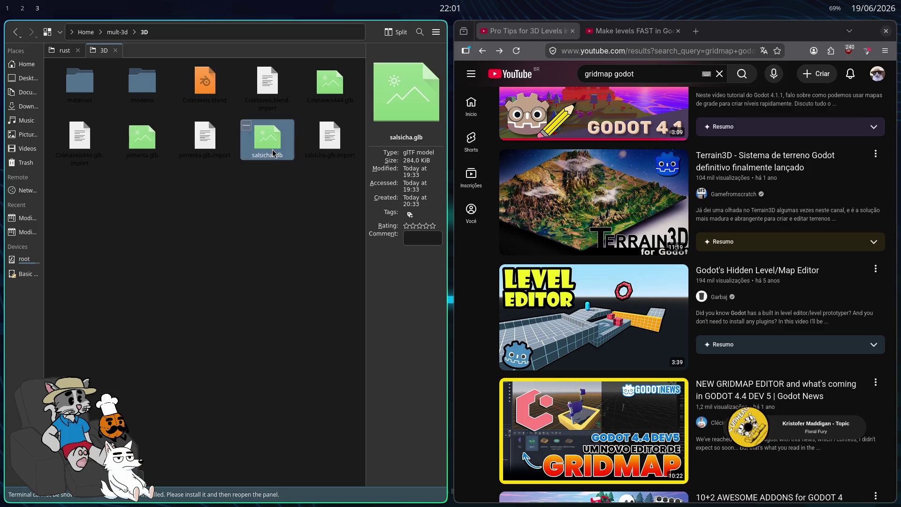
key(alt+Tab)
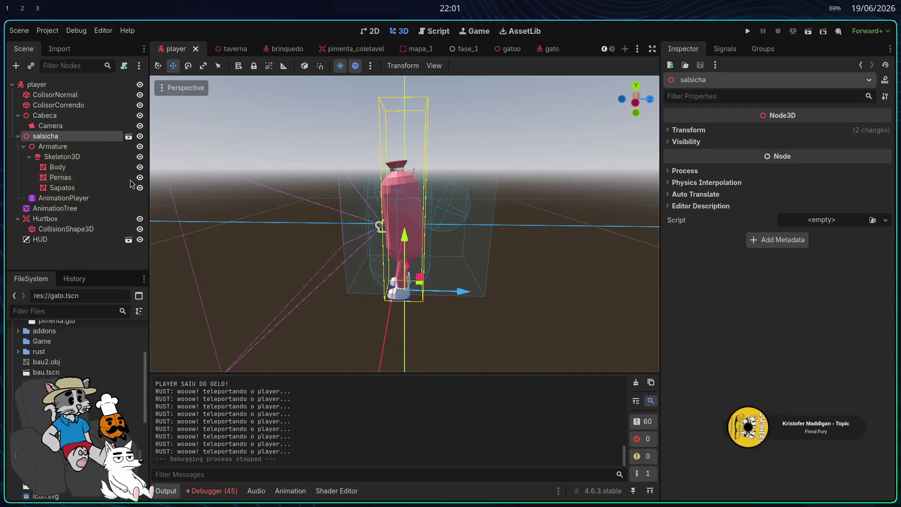
Step: Open the visual_player scene and run a quick test of the game's main menu
click(128, 137)
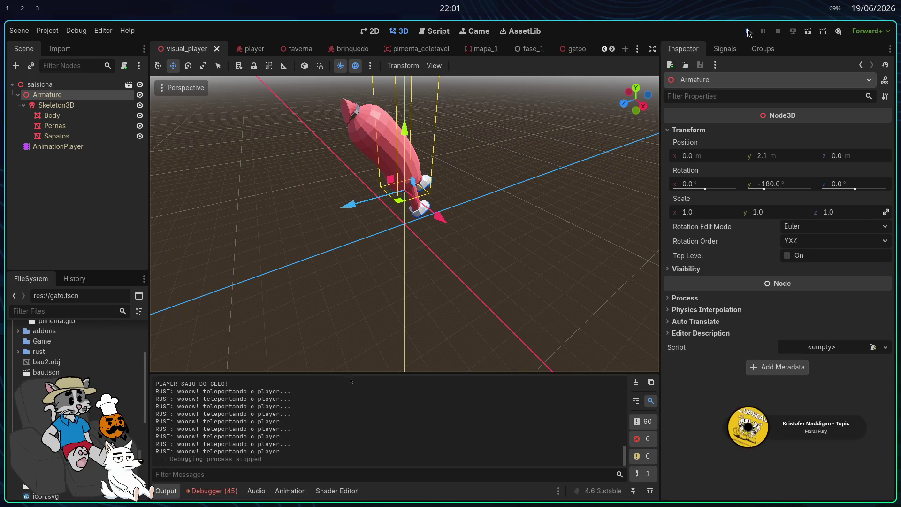
click(749, 32)
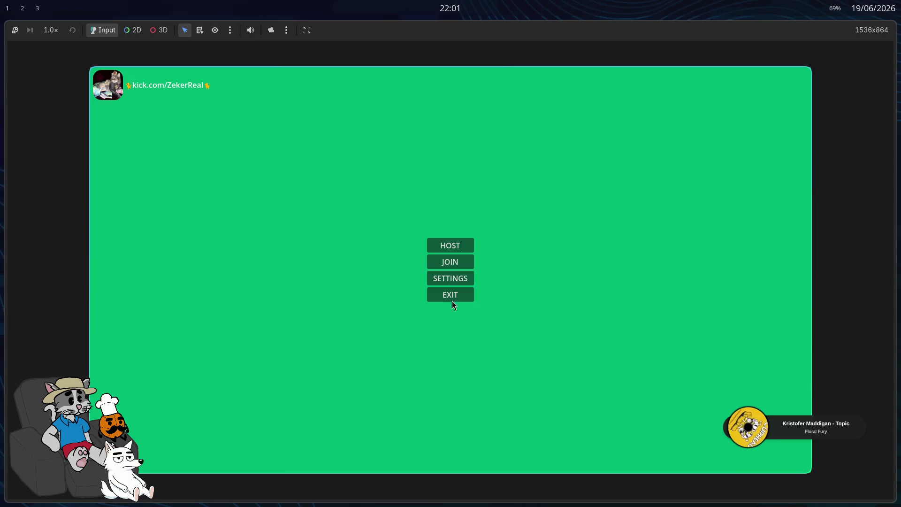
click(448, 250)
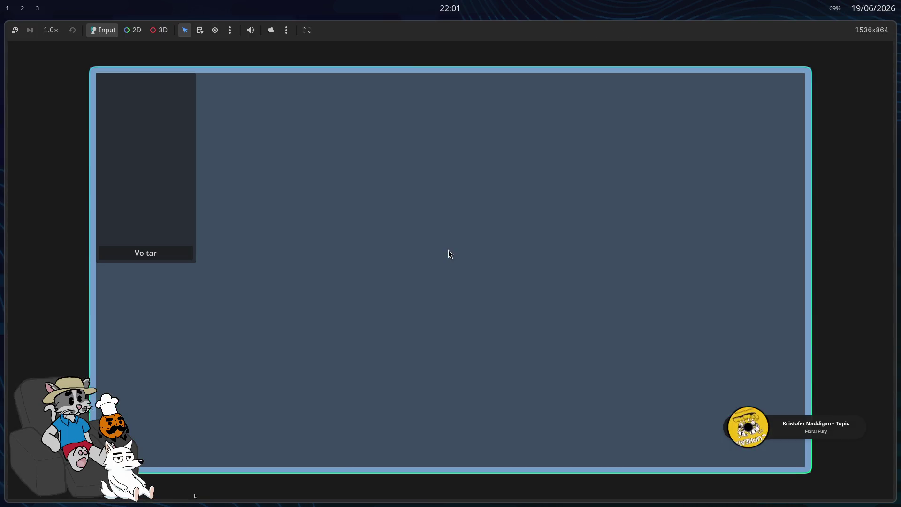
click(186, 253)
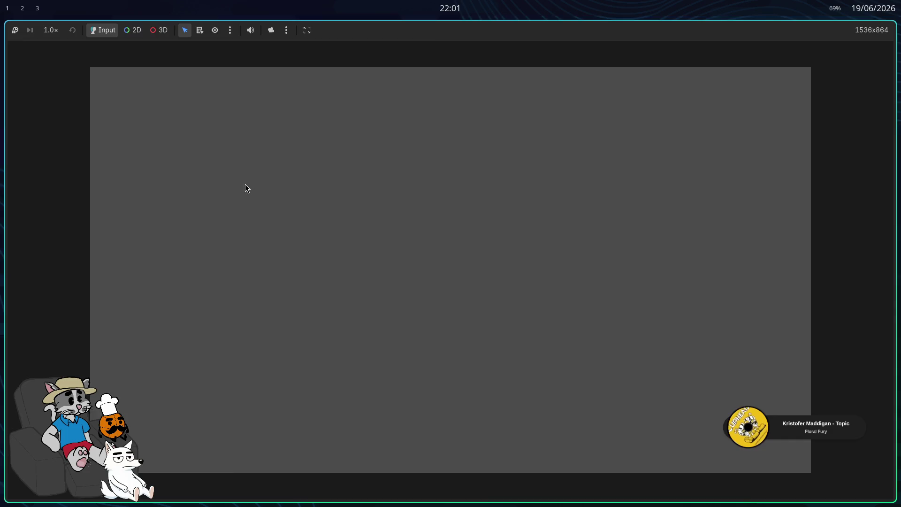
scroll(87, 341, down, 8)
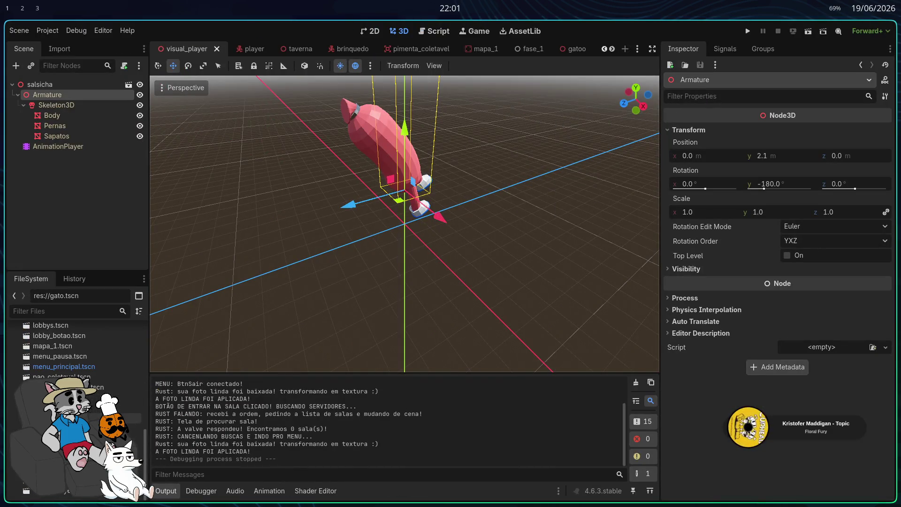
Step: Open the player scene, the salsicha instance's own scene, and the pao_coletavel scene
double_click(117, 397)
click(52, 146)
click(45, 136)
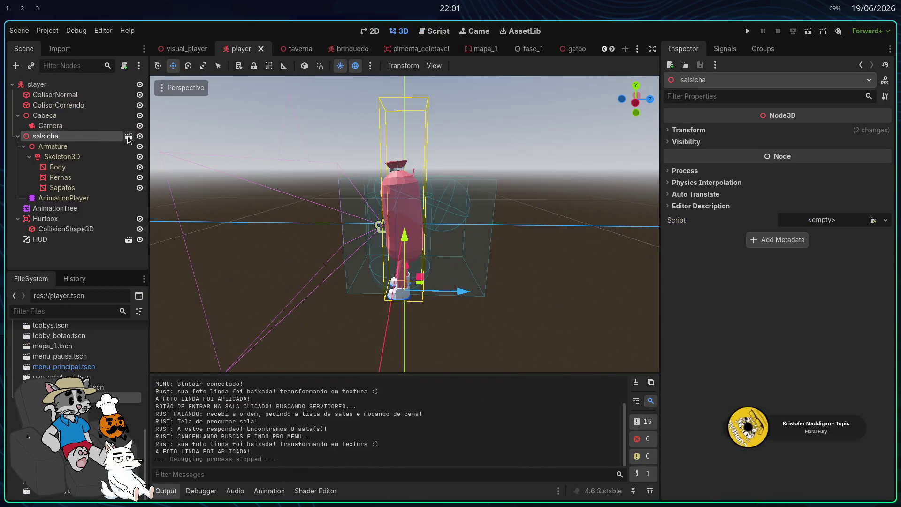
click(128, 136)
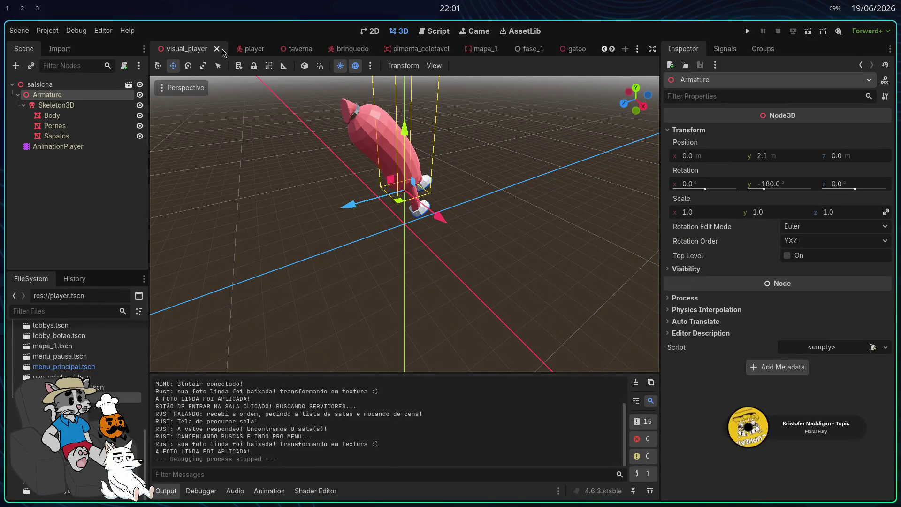
click(217, 49)
double_click(90, 377)
click(257, 49)
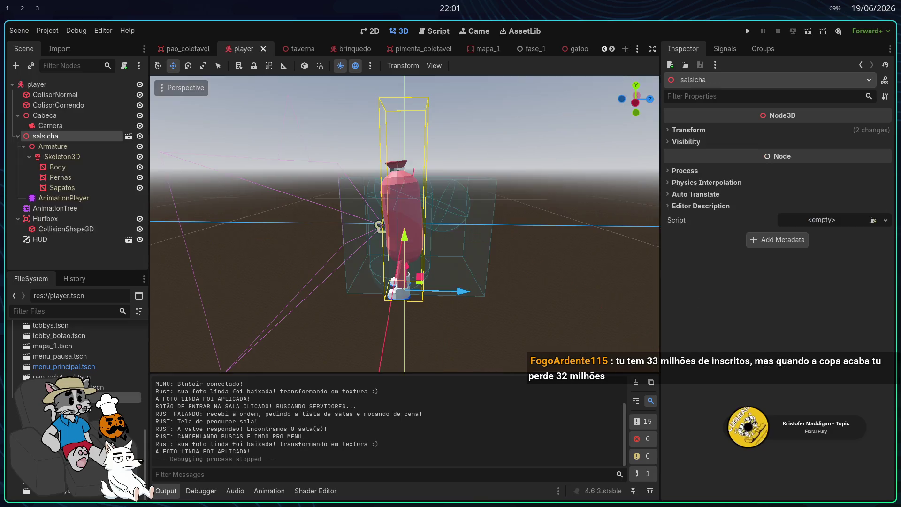
click(127, 136)
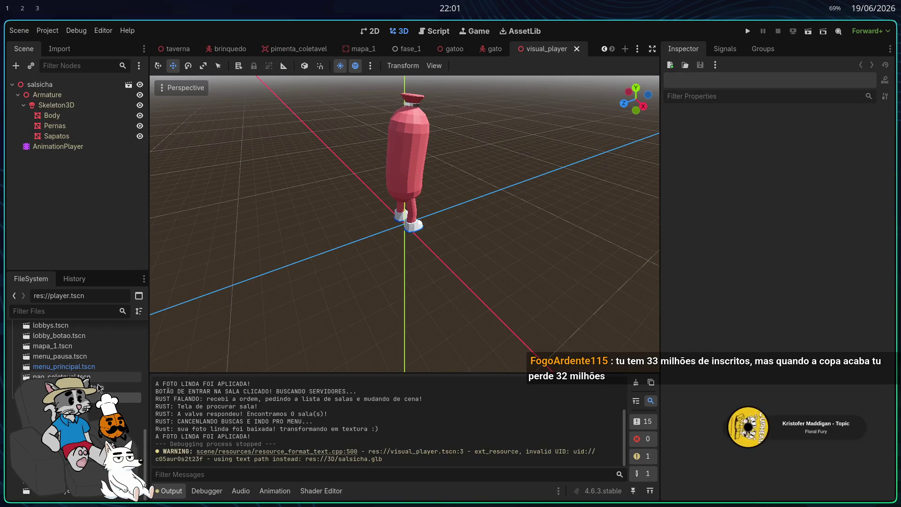
Step: Check the file manager workspace briefly, then come back to the Godot editor
key(super+2)
key(super+3)
drag(264, 159, 268, 141)
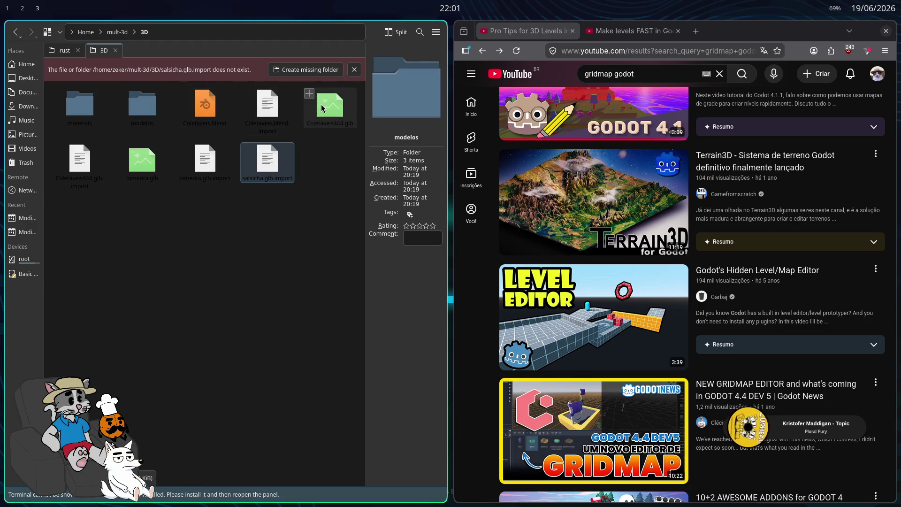
key(alt+Tab)
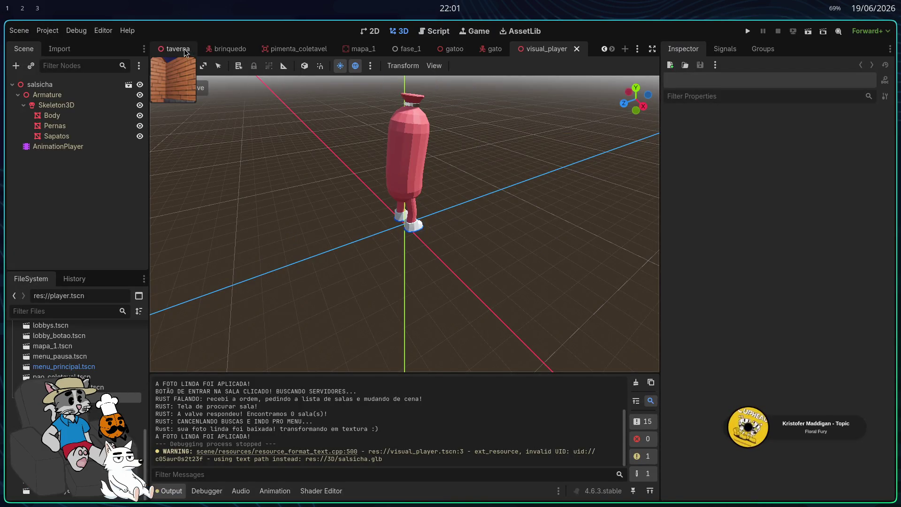
Step: Run the game, host a lobby and start the tavern match
click(746, 31)
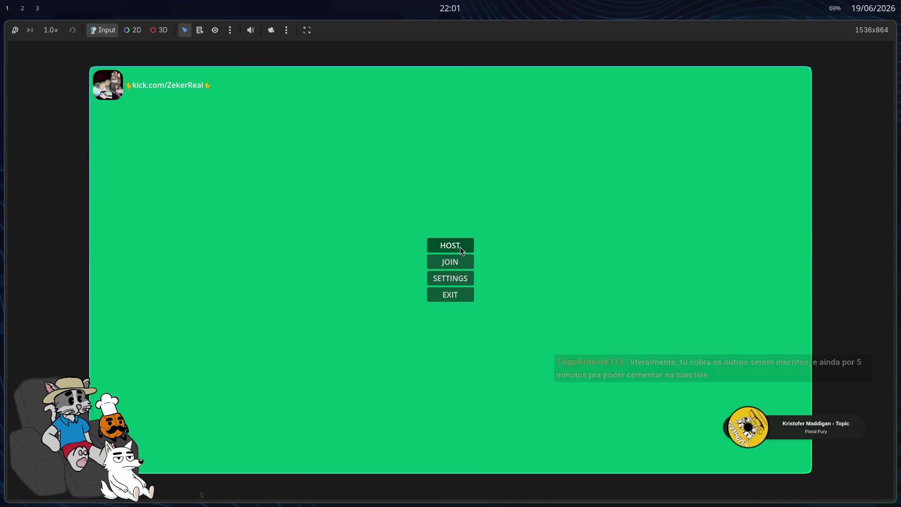
click(460, 246)
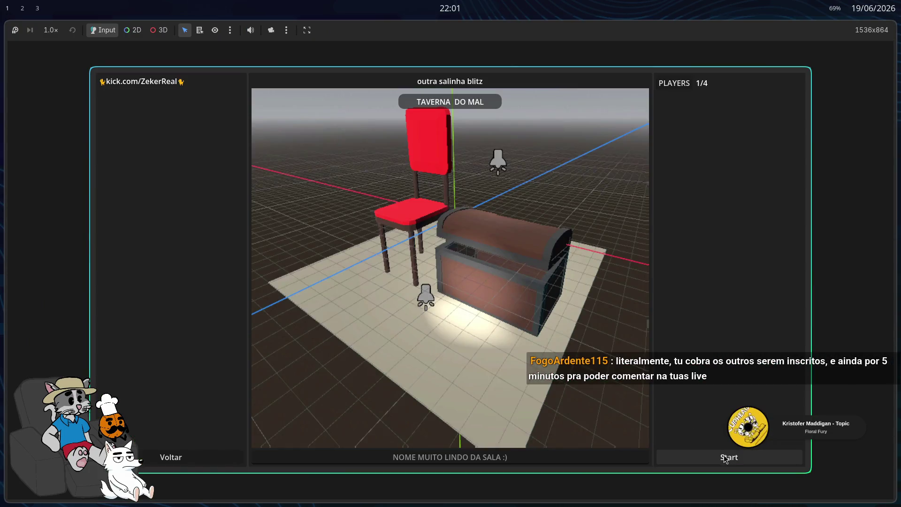
click(727, 425)
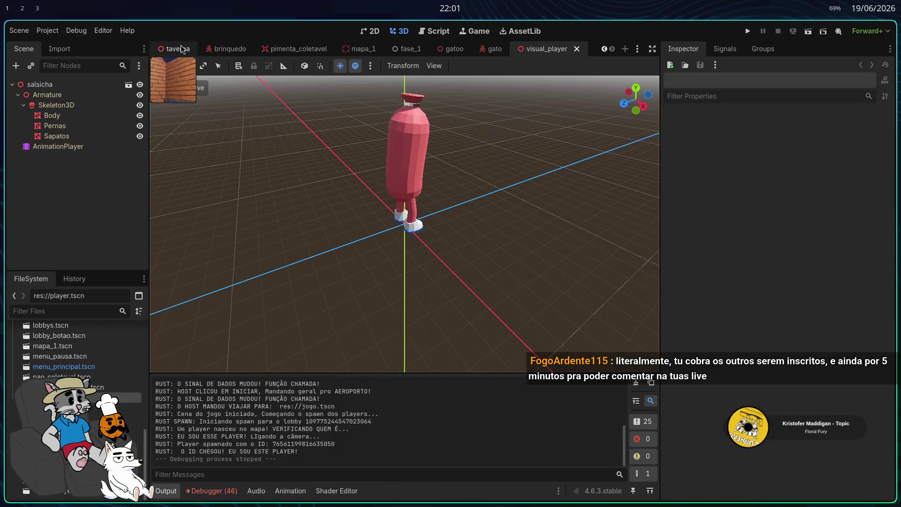
Step: In visual_player, inspect the salsicha and Armature nodes and toggle salsicha's visibility off and on
click(175, 49)
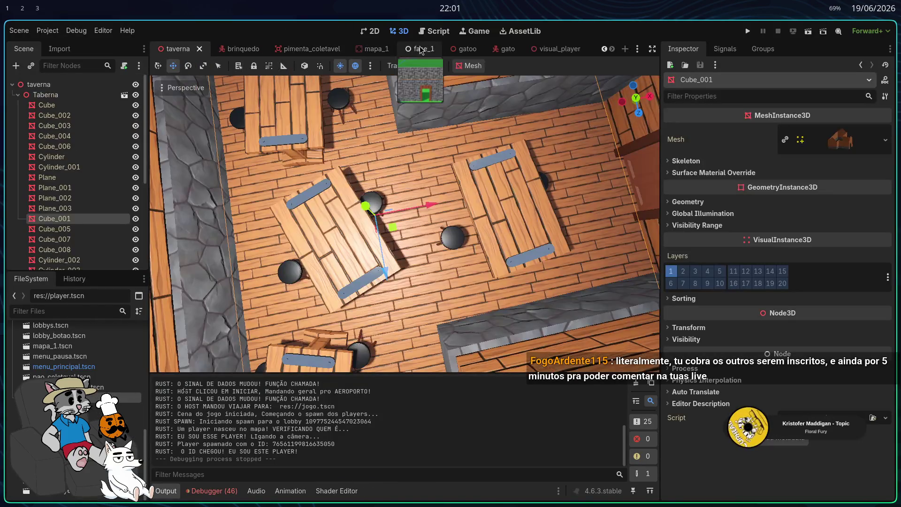
click(544, 49)
click(88, 85)
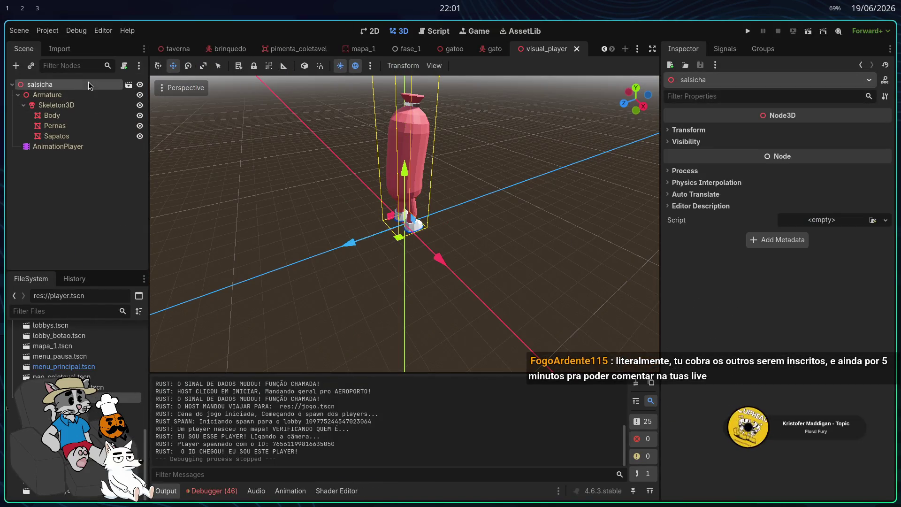
click(122, 95)
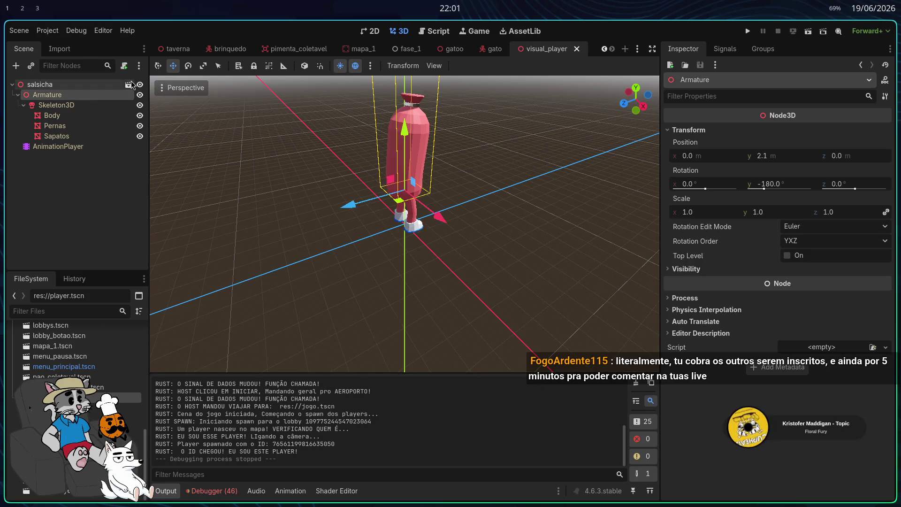
click(116, 85)
click(140, 84)
click(140, 84)
Step: Open salsicha as its own scene, inspect its Skeleton3D and Body mesh, then return to visual_player
click(128, 84)
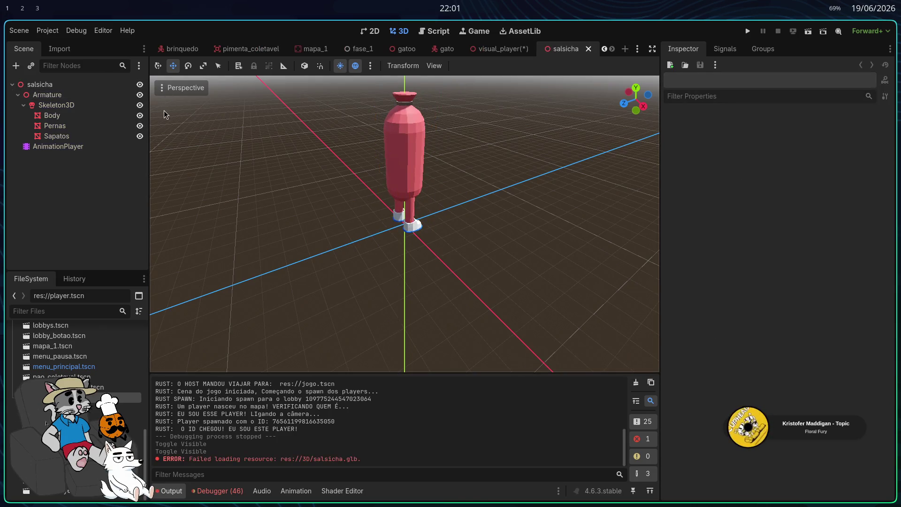
click(122, 89)
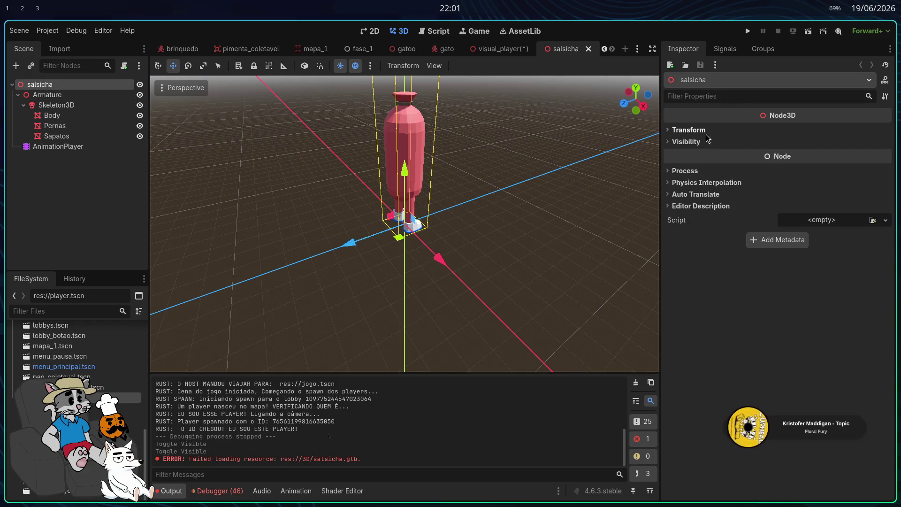
click(89, 101)
click(75, 117)
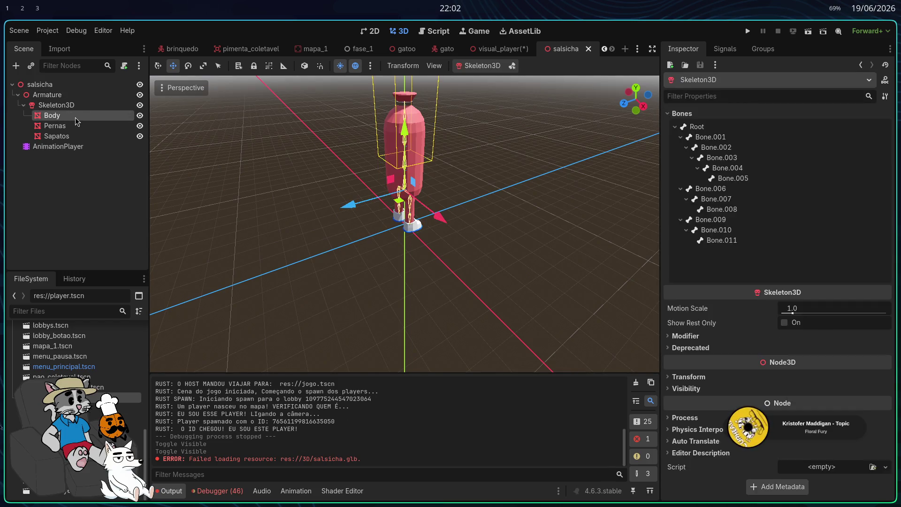
click(506, 52)
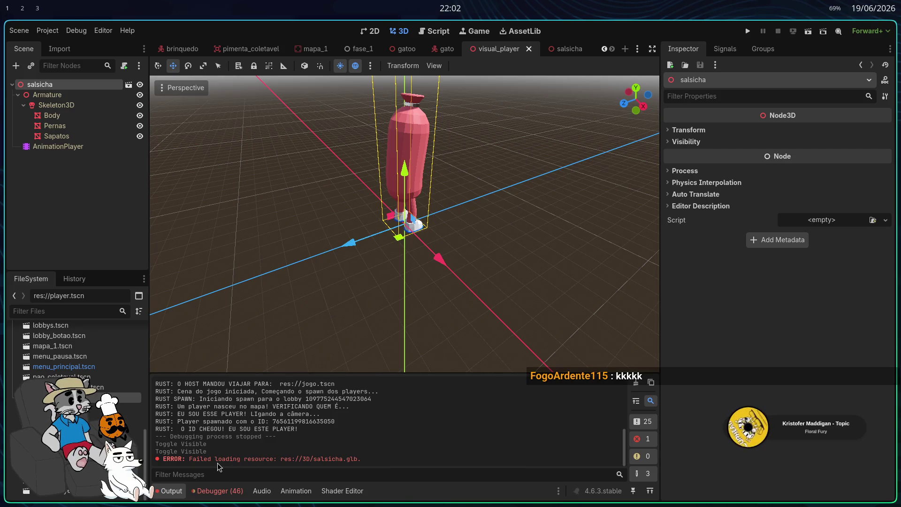
Step: Show the 46 debugger errors and expand the missing Trampolim.glb error's details
click(220, 491)
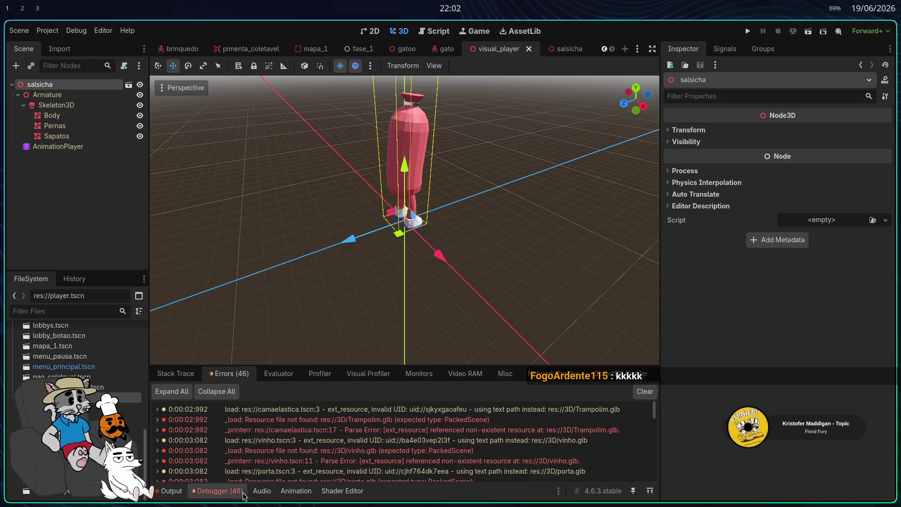
double_click(245, 423)
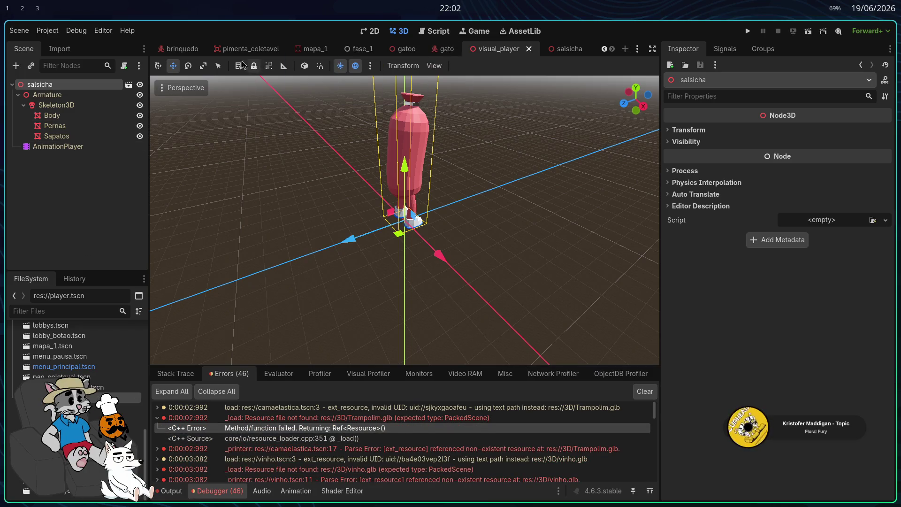
click(181, 49)
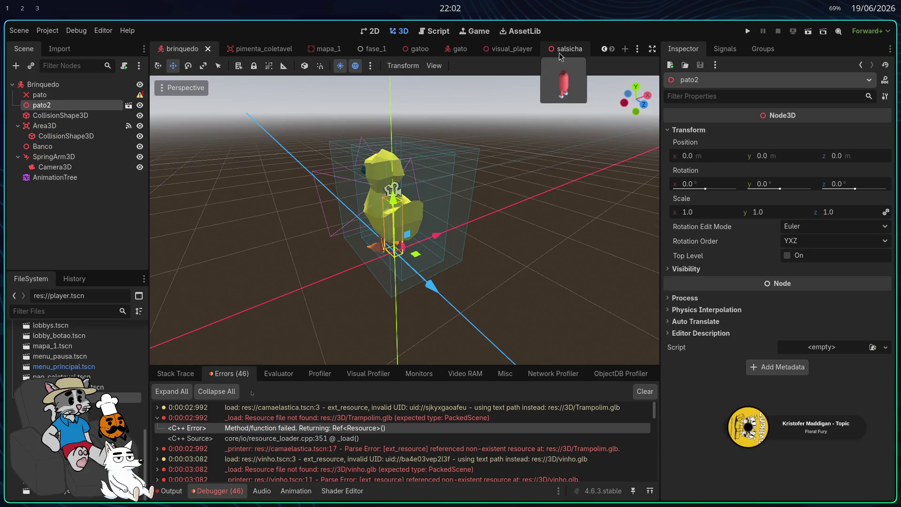
click(512, 49)
Step: Close and reopen the player and visual_player scene tabs
double_click(127, 398)
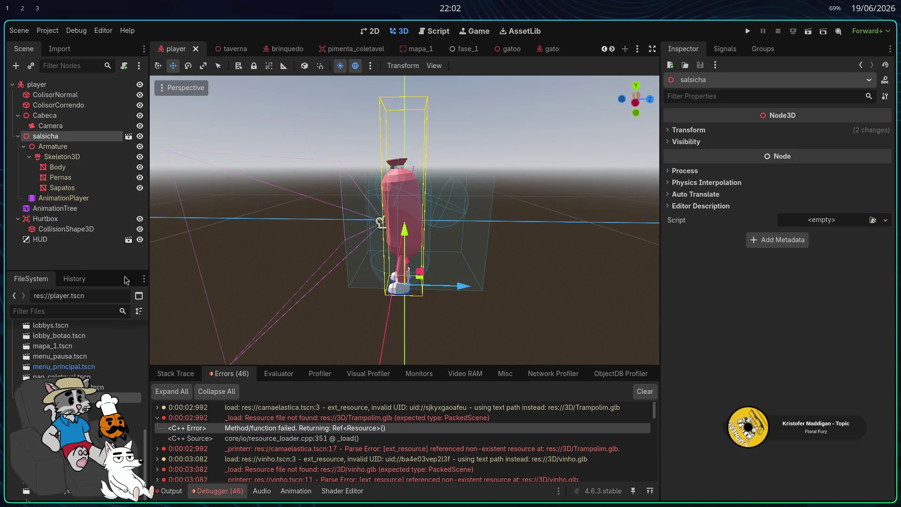
right_click(56, 138)
key(Escape)
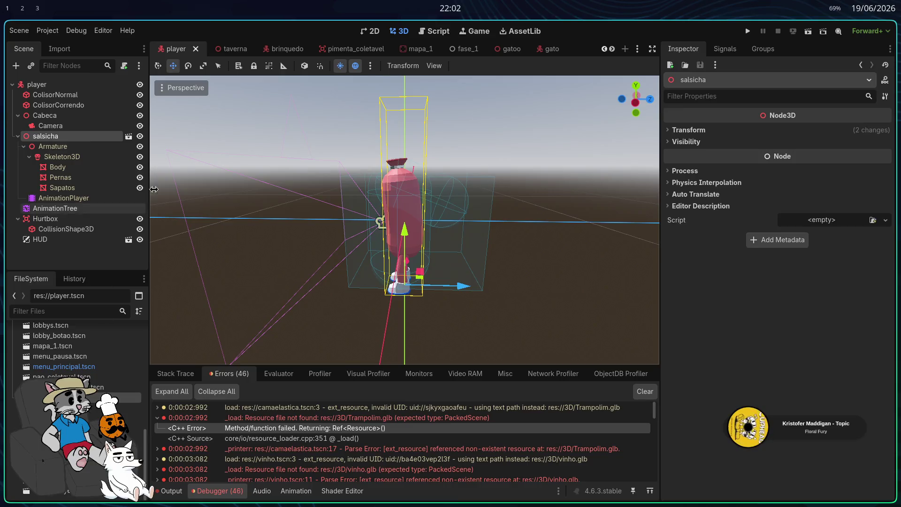
click(196, 49)
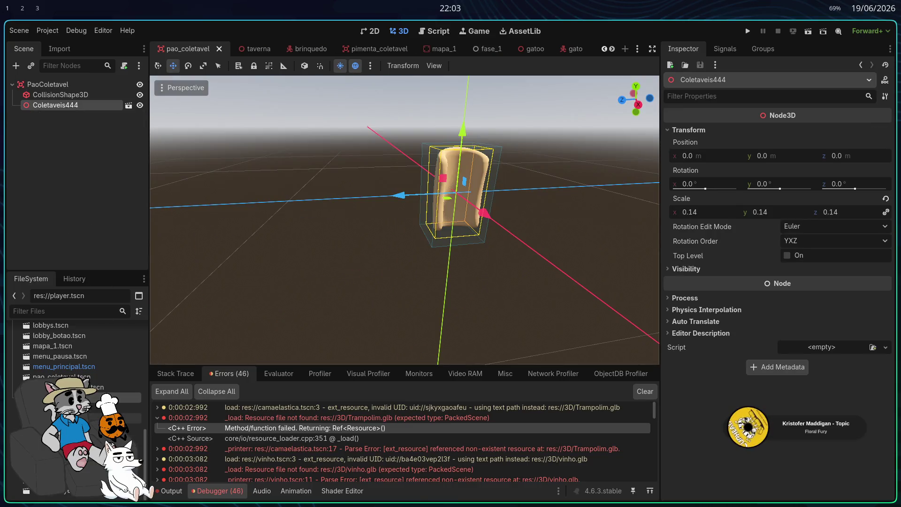
key(ctrl+shift+t)
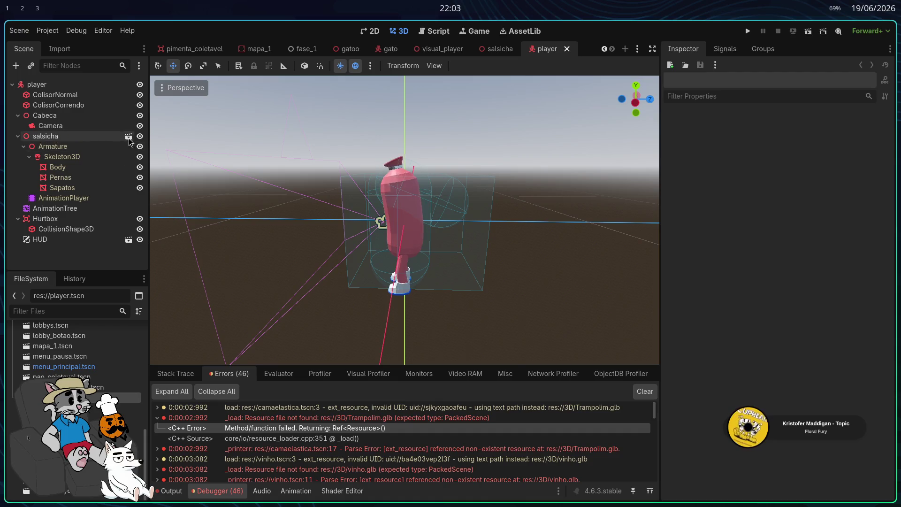
key(ctrl+shift+Tab)
key(ctrl+shift+Tab)
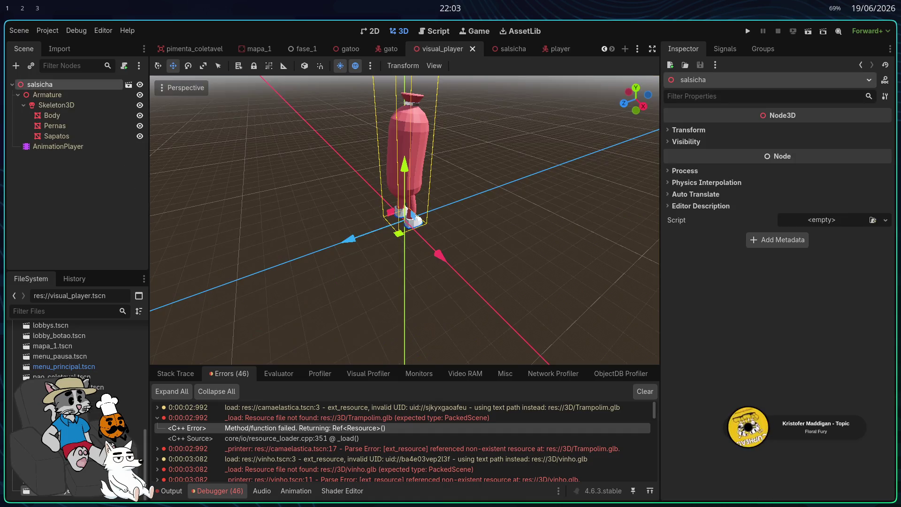
click(472, 48)
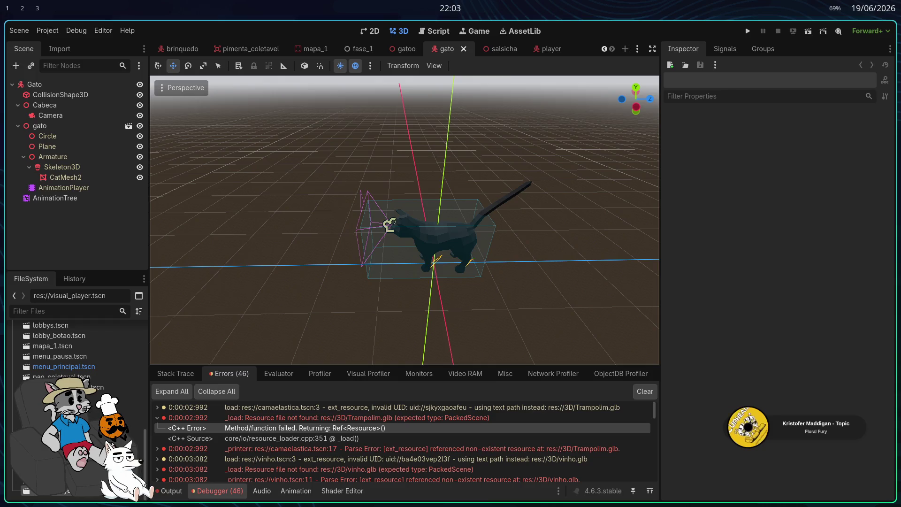
key(ctrl+shift+t)
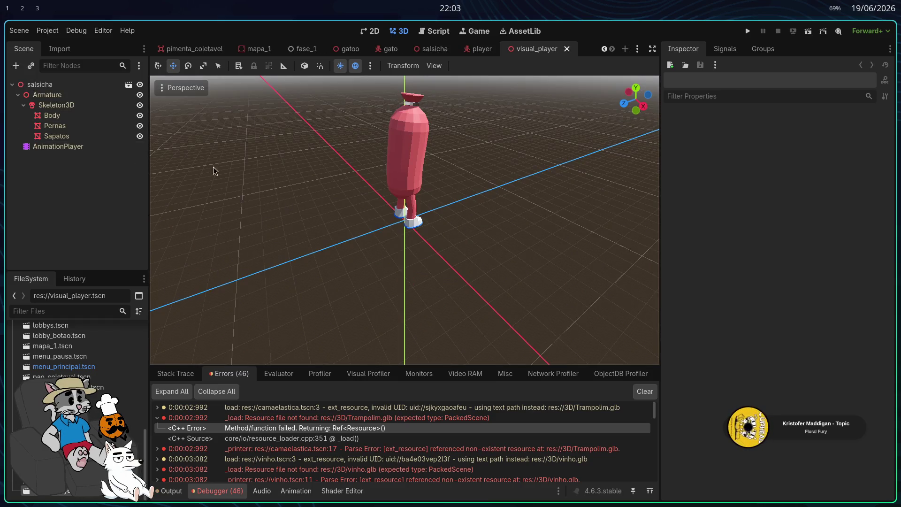
Step: In the file manager, browse to 3D/modelos/personagens, then return to Godot
key(super+2)
key(super+3)
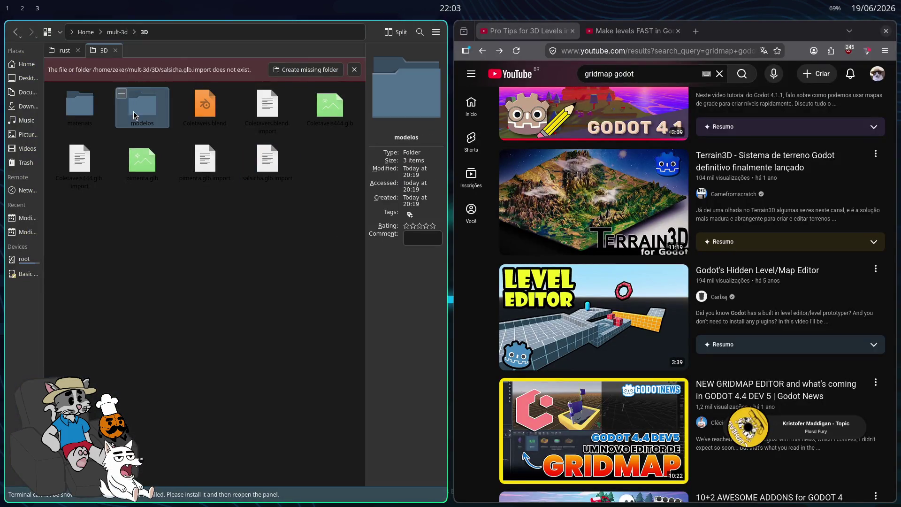
double_click(134, 114)
double_click(147, 92)
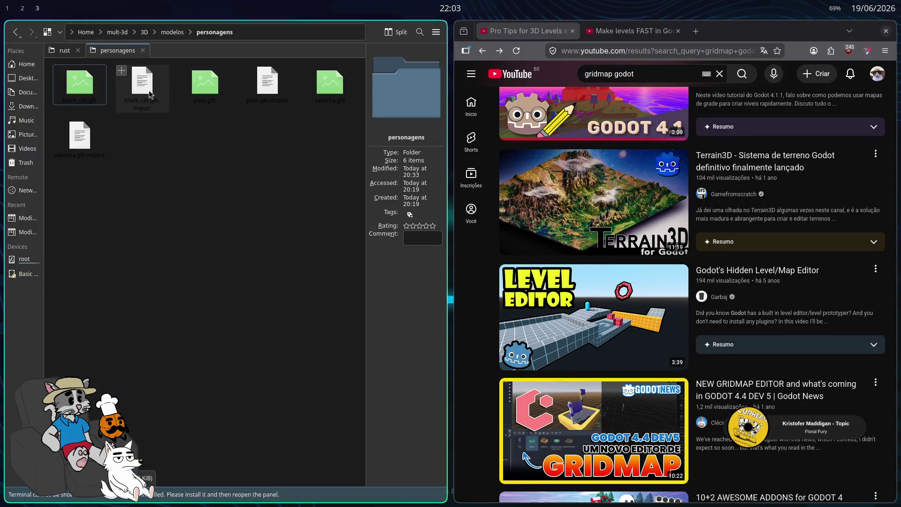
click(173, 33)
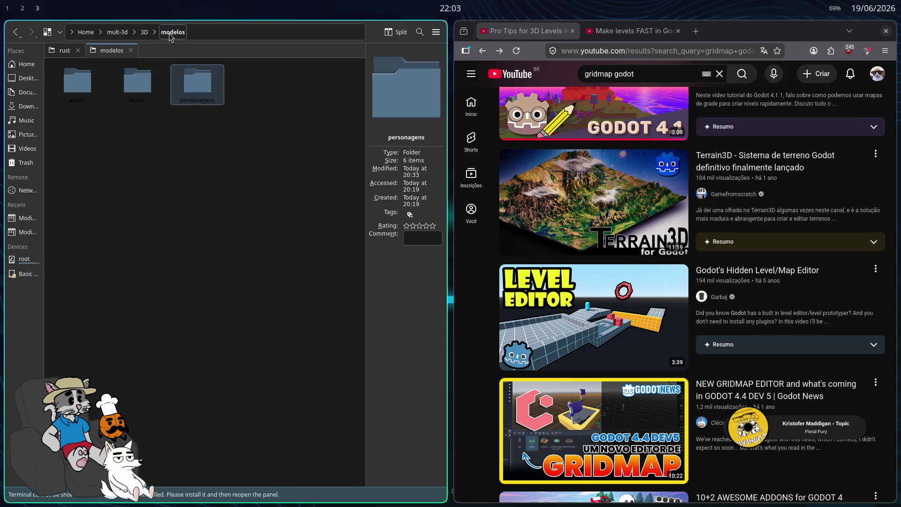
double_click(197, 84)
key(super+1)
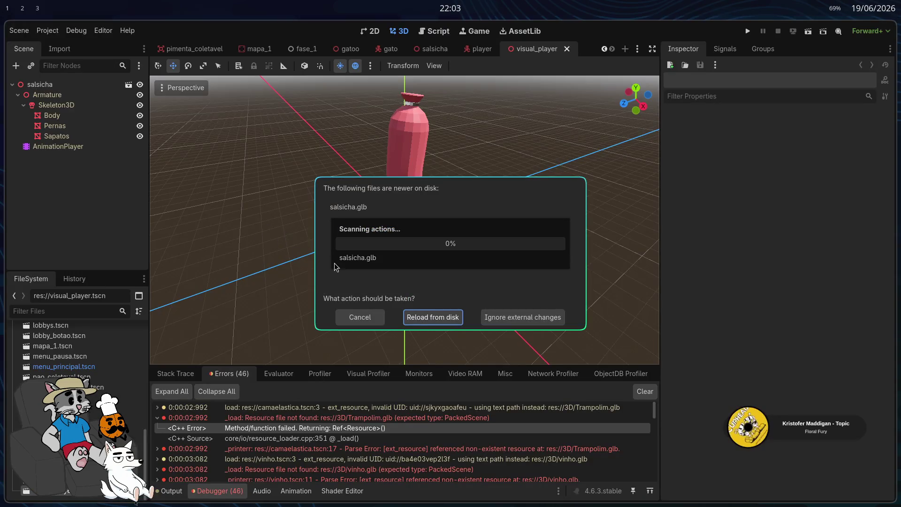
Step: Reload the changed salsicha.glb from disk and dismiss its import warning
click(443, 317)
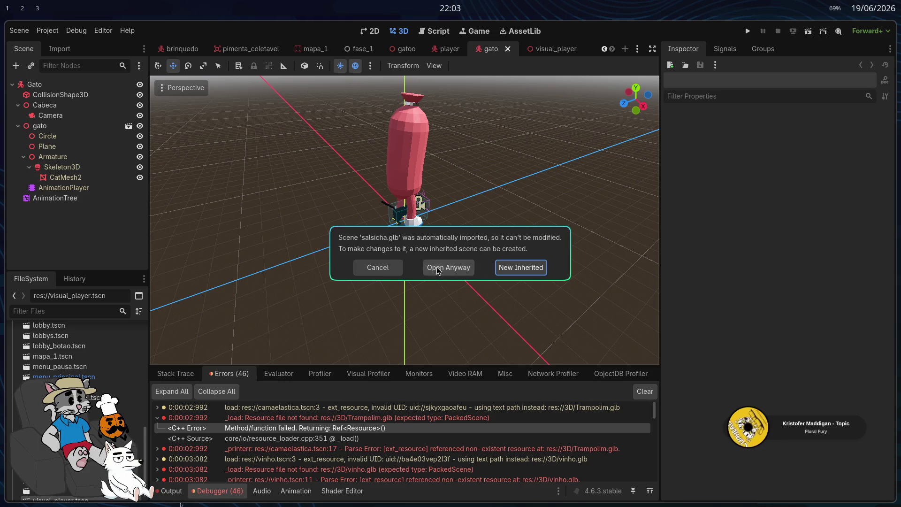
click(379, 267)
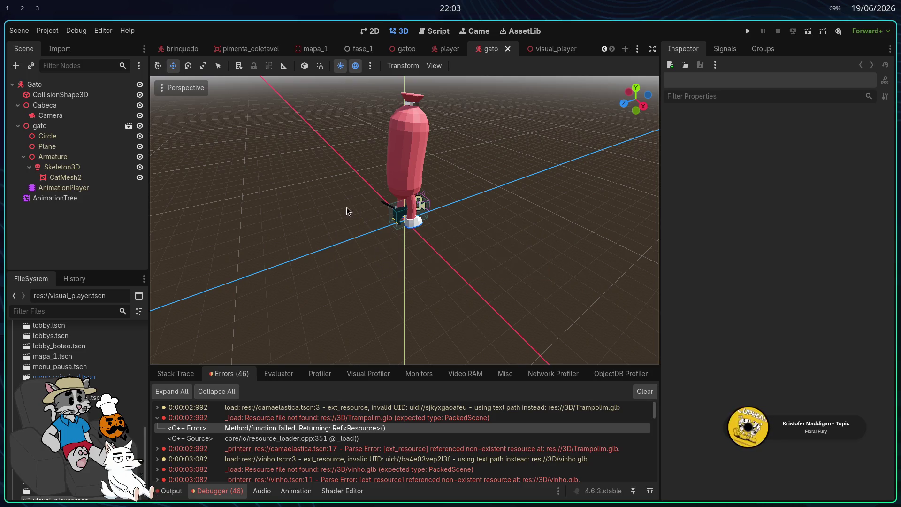
scroll(70, 413, down, 1)
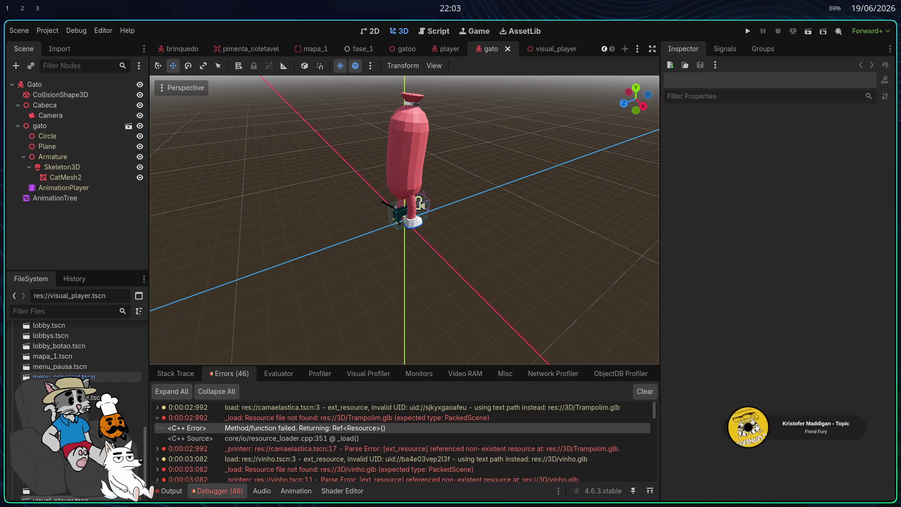
click(47, 483)
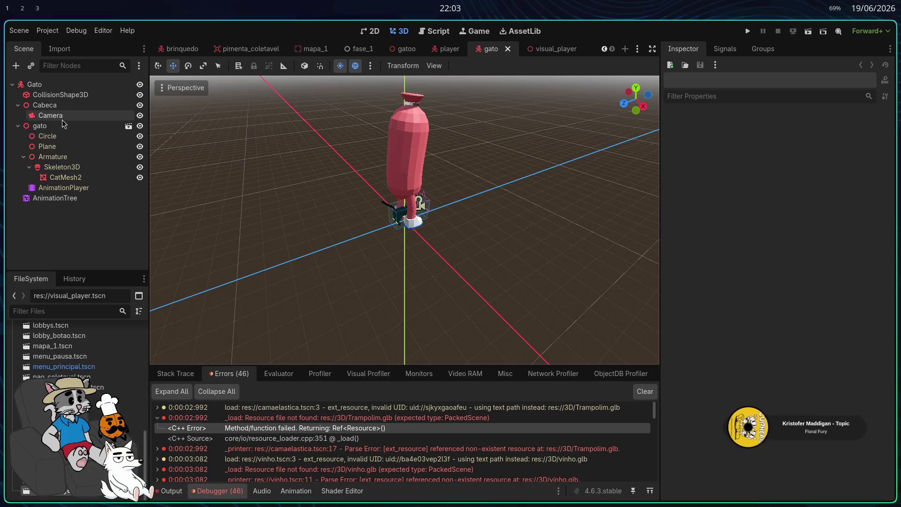
Step: Inspect the Cabeca, Camera and AnimationPlayer nodes in select mode
click(66, 103)
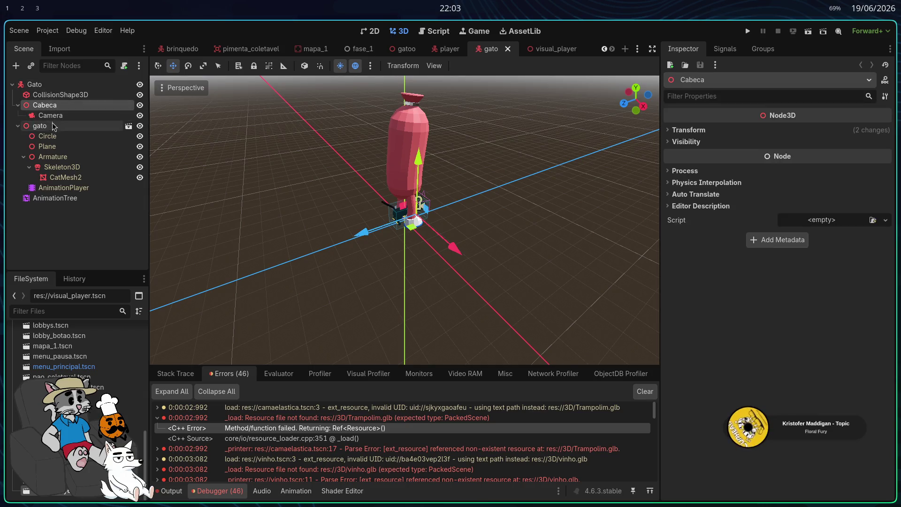
click(63, 115)
drag(399, 125, 409, 128)
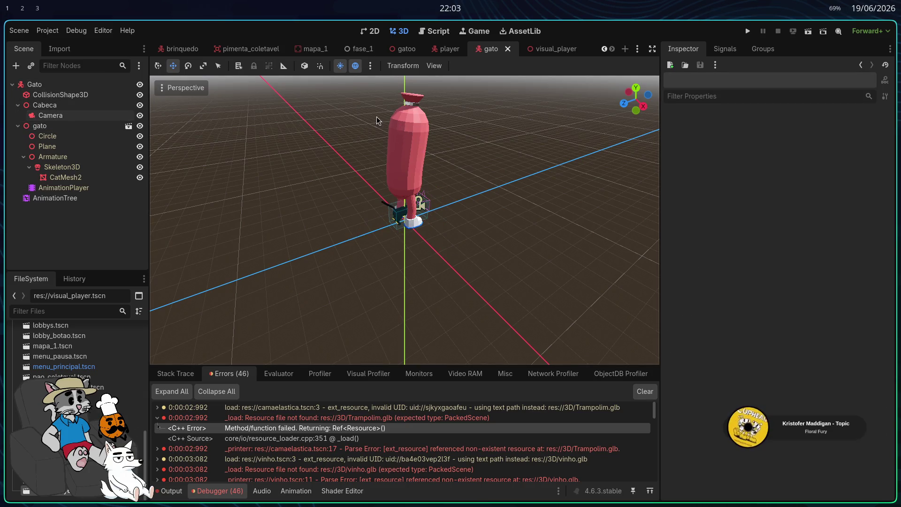
click(215, 64)
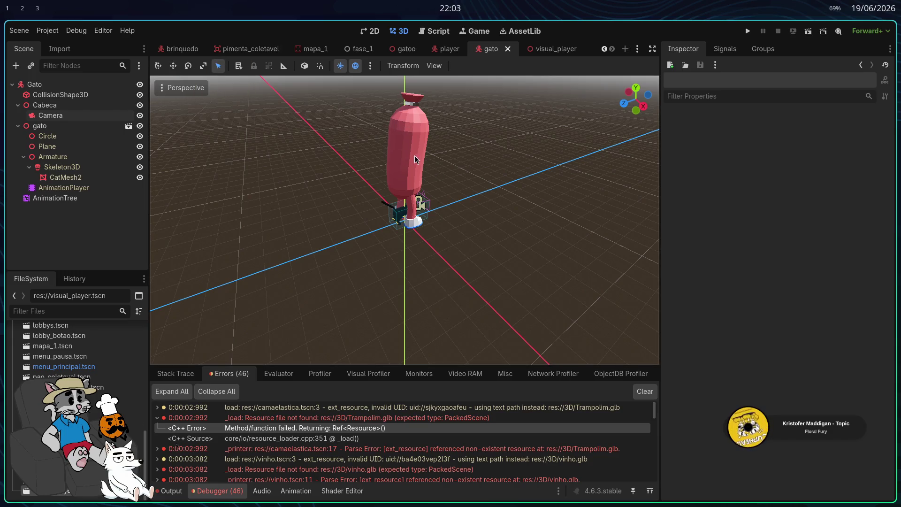
click(406, 48)
click(496, 49)
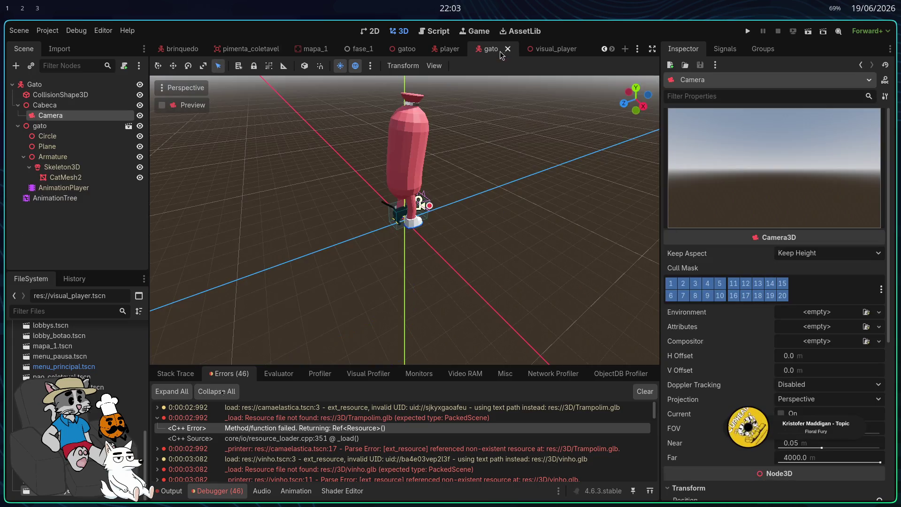
click(66, 177)
click(76, 187)
Step: Look through the gato model's nodes, including CollisionShape3D, then close the gato scene
click(61, 167)
click(61, 146)
click(65, 137)
click(66, 126)
click(47, 105)
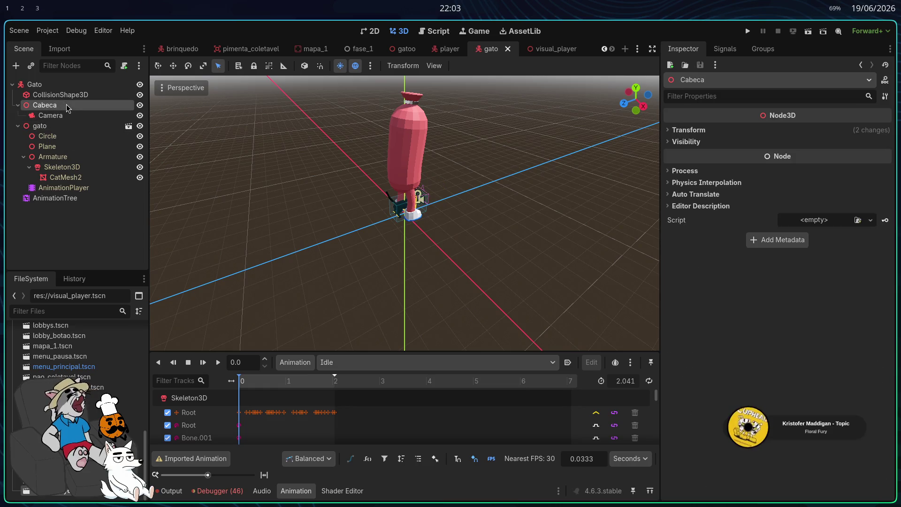
click(69, 95)
click(34, 84)
click(507, 49)
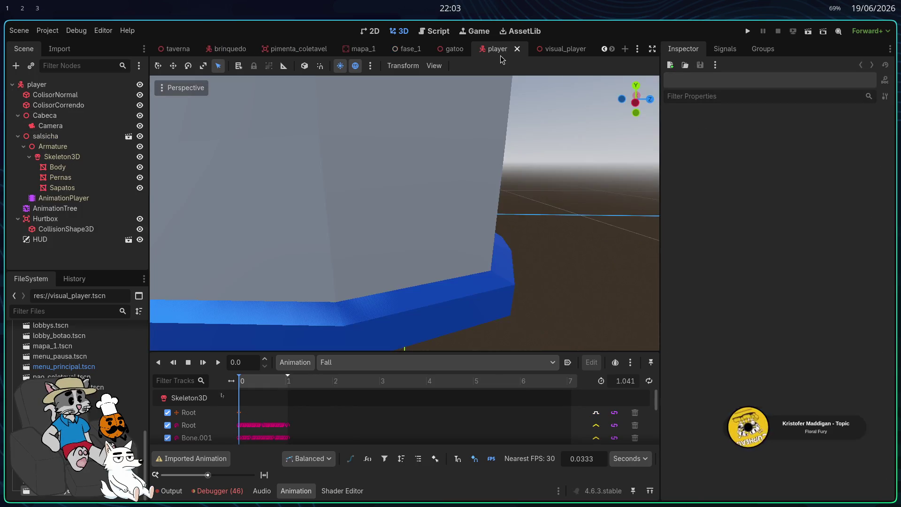
Step: Open the player scene, return to visual_player, and run the game to its main menu
key(ctrl+Tab)
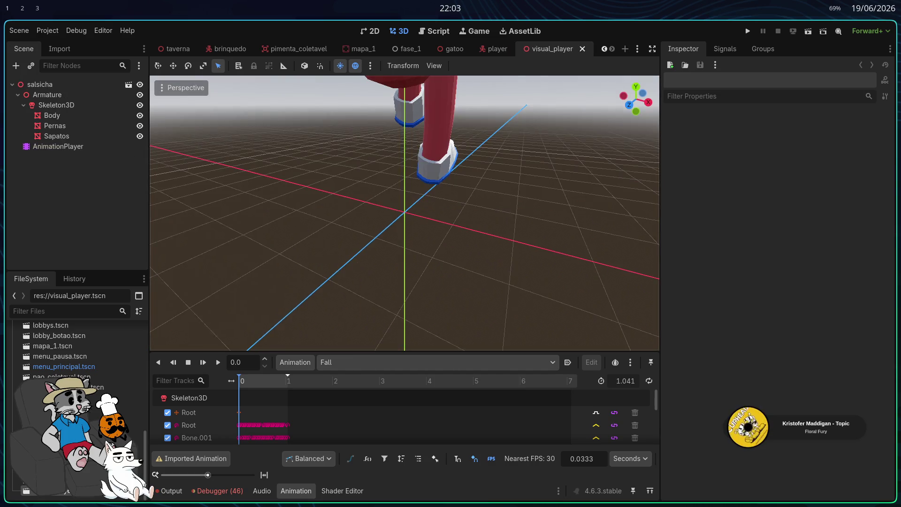
double_click(117, 397)
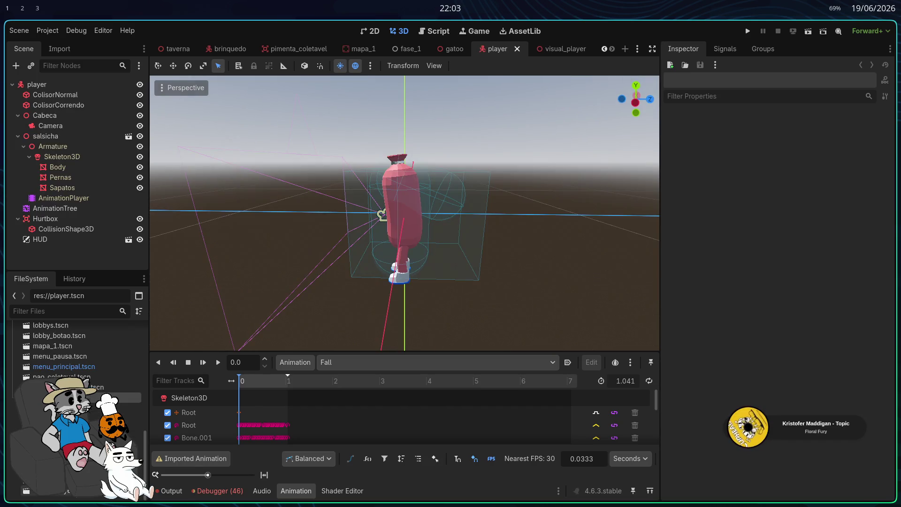
key(ctrl+Tab)
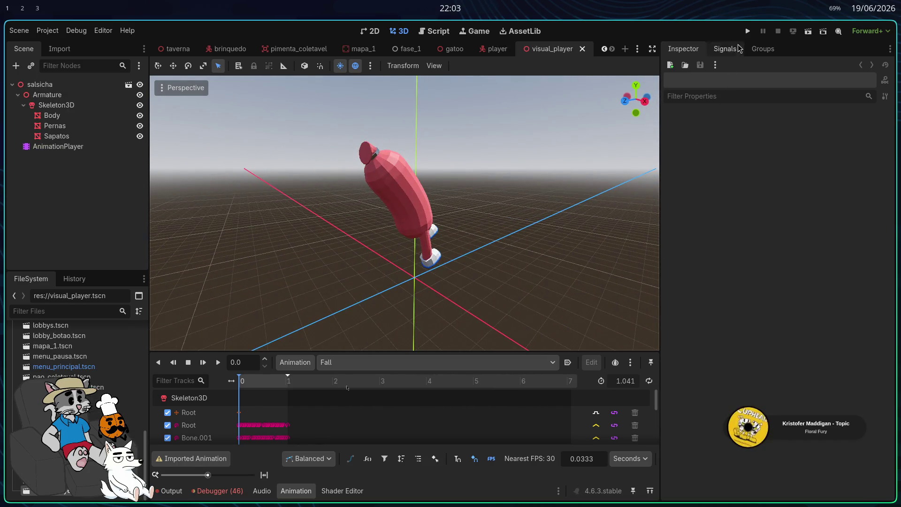
click(747, 30)
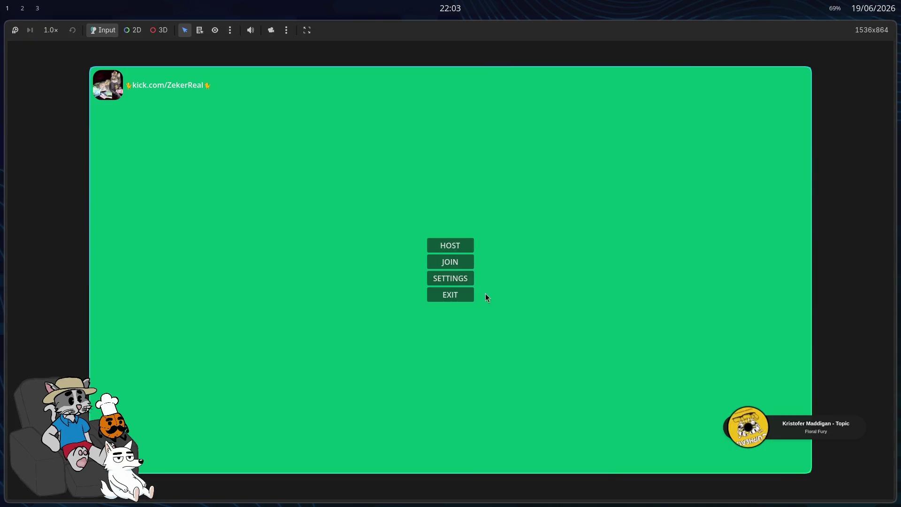
Step: Host and start a test match, stop it, then switch to workspace 2 with Dolphin and YouTube
key(Return)
click(677, 451)
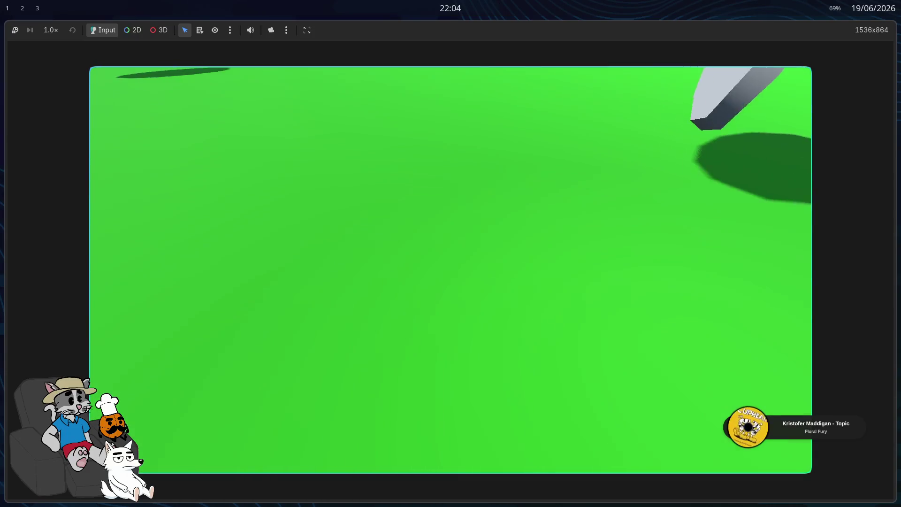
key(Escape)
key(super+2)
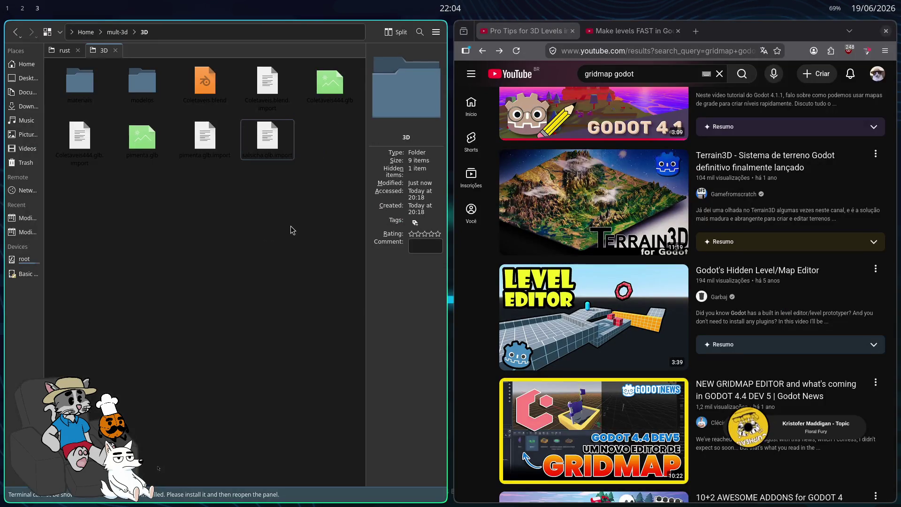
Step: Relaunch the game with F5, host a lobby, start the match, then stop it with F8
key(super+1)
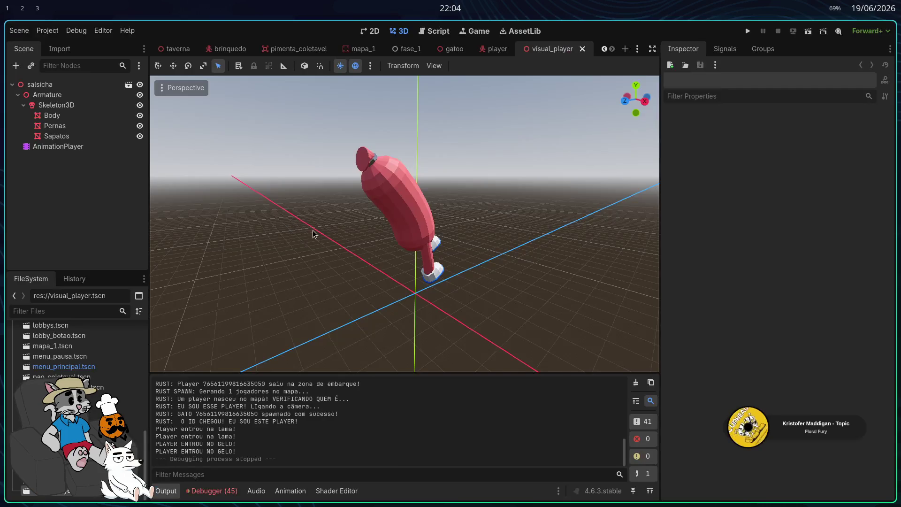
key(F5)
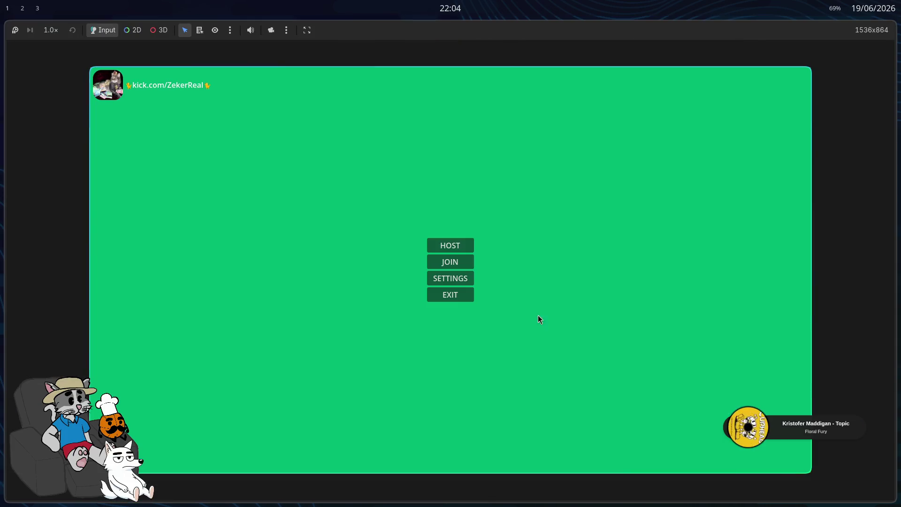
click(448, 244)
click(705, 458)
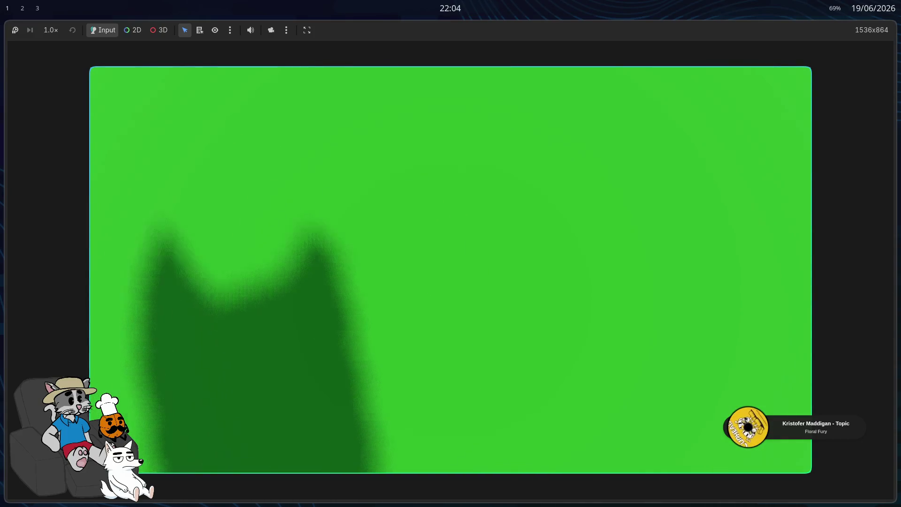
key(F8)
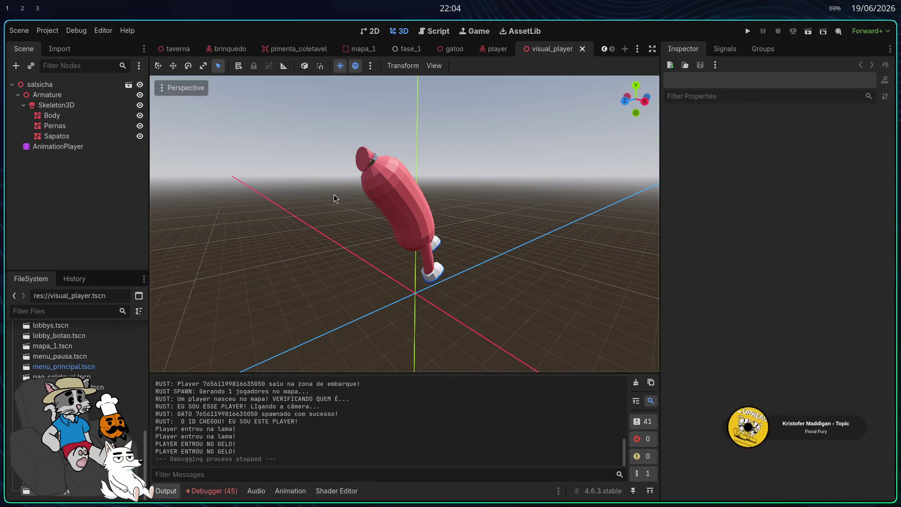
Step: Glance at Zed, then inspect the AnimationPlayer, Sapatos and Skeleton3D nodes in Godot
key(alt+Tab)
key(alt+Tab)
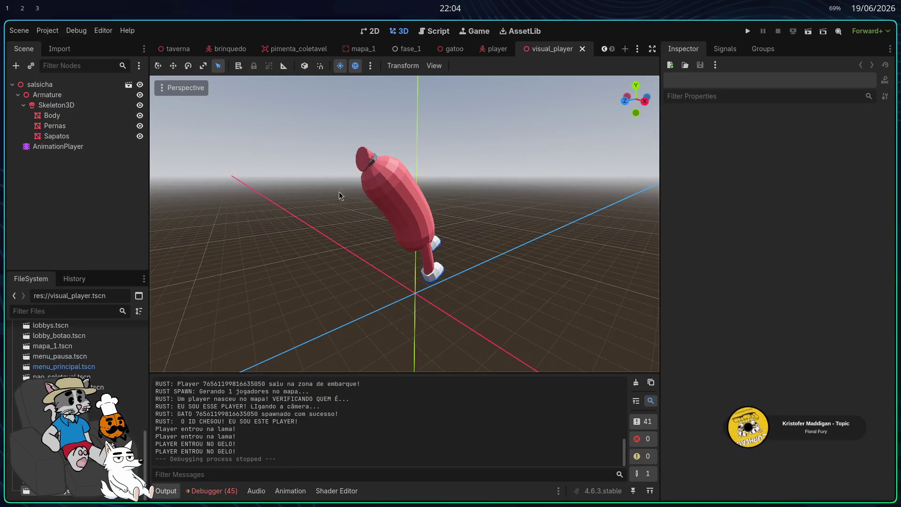
click(69, 147)
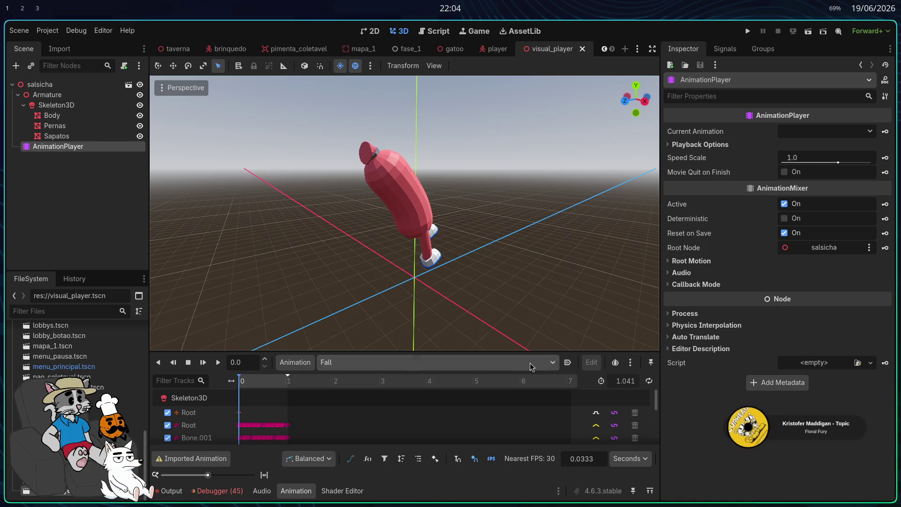
click(56, 135)
click(56, 105)
click(56, 135)
Step: Create a new inherited scene from salsicha.glb
click(47, 94)
click(40, 84)
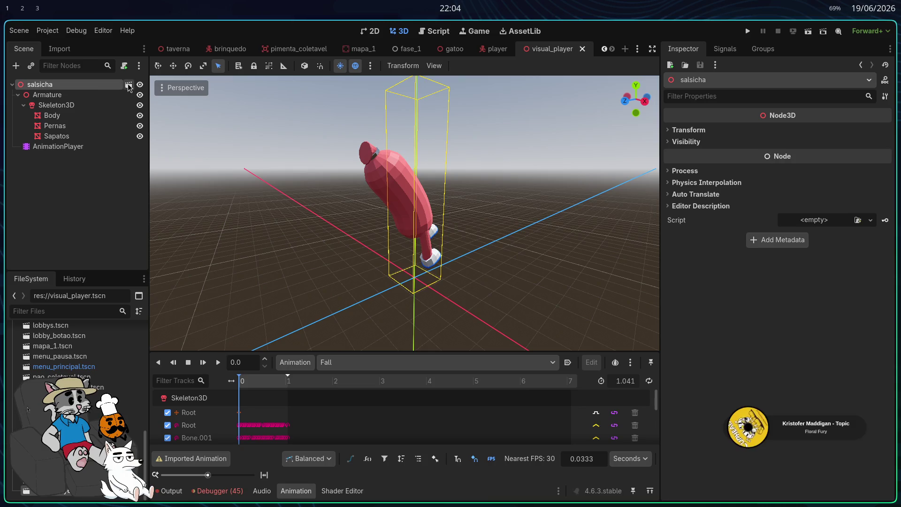
click(128, 85)
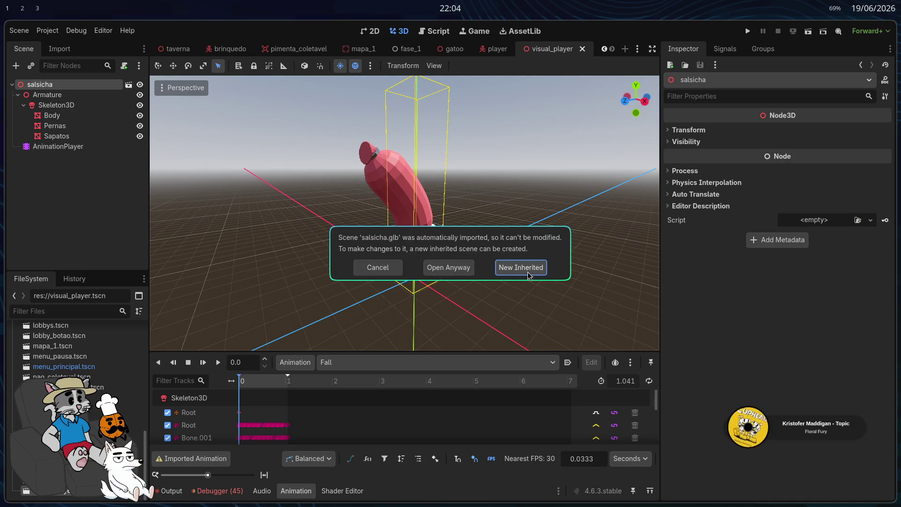
click(521, 267)
Step: Return to visual_player, open player.tscn and select its AnimationPlayer
click(40, 84)
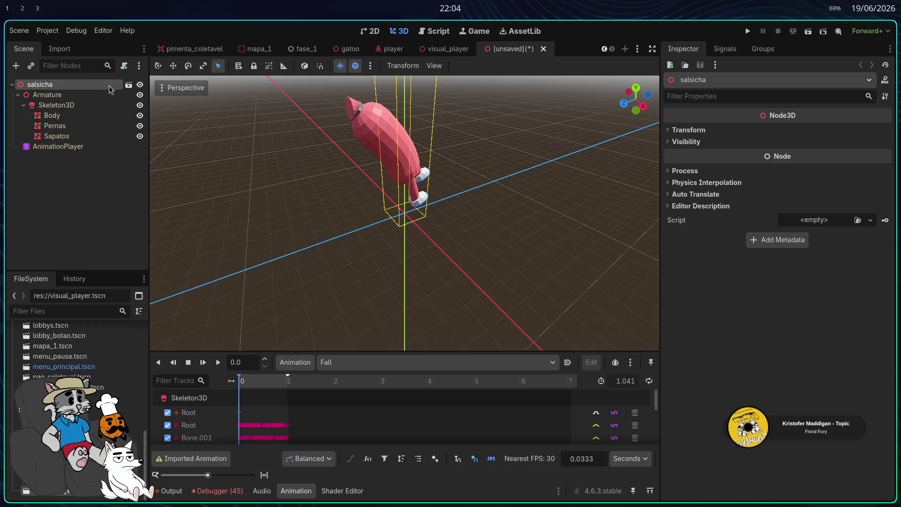
click(442, 49)
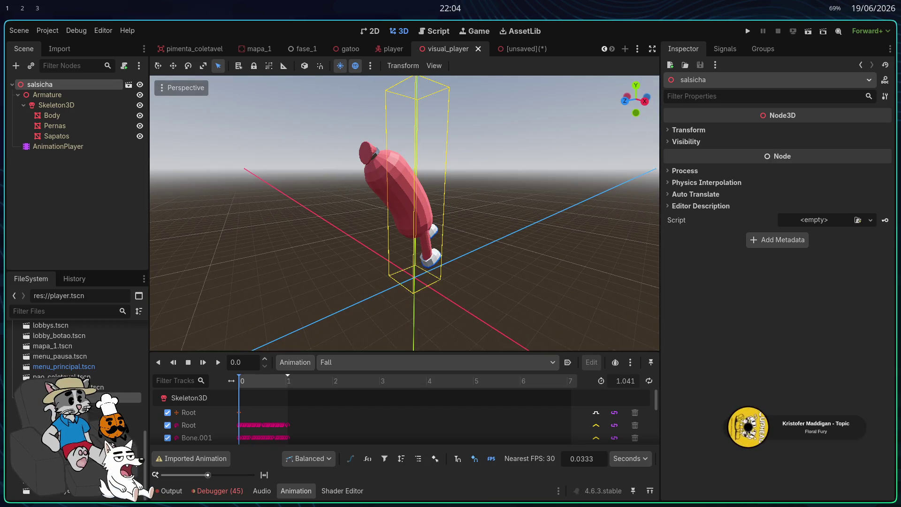
double_click(126, 397)
click(64, 198)
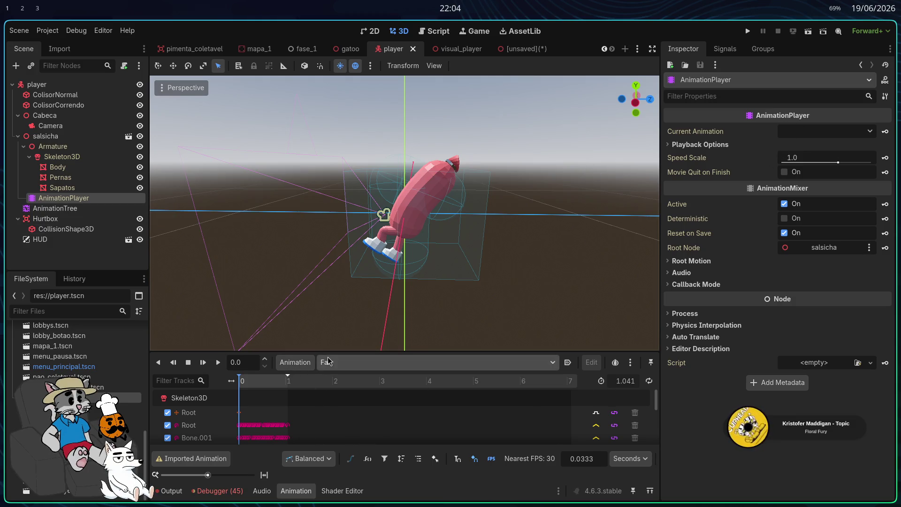
Step: Switch the preview to the Run animation and try twice to make it loop, dismissing the warnings
click(437, 361)
click(355, 413)
click(650, 381)
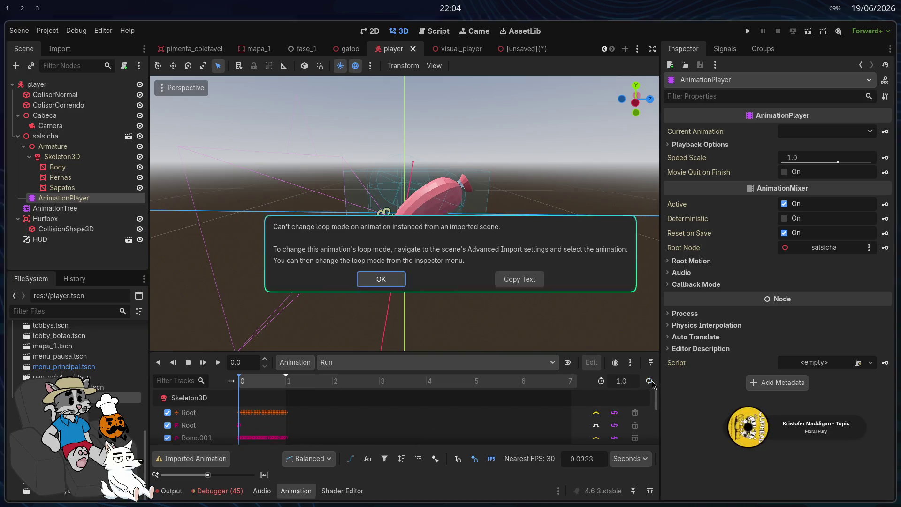
click(391, 279)
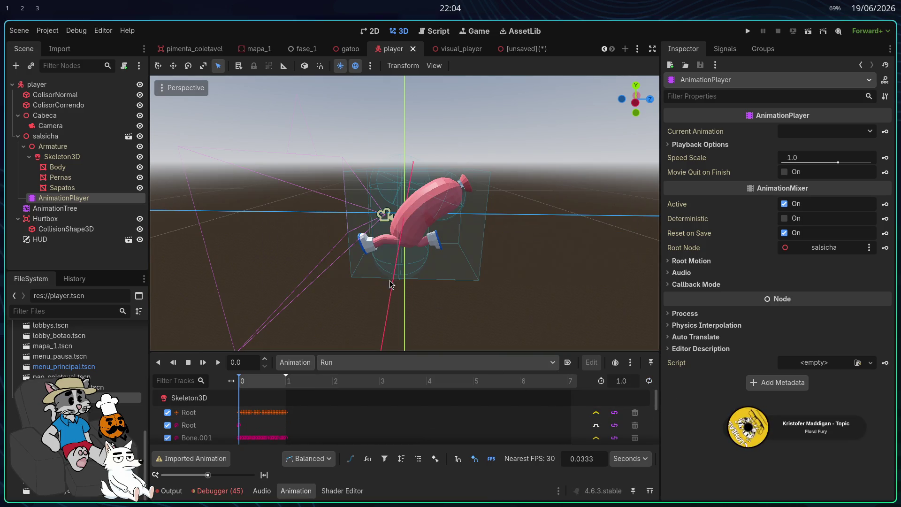
click(650, 380)
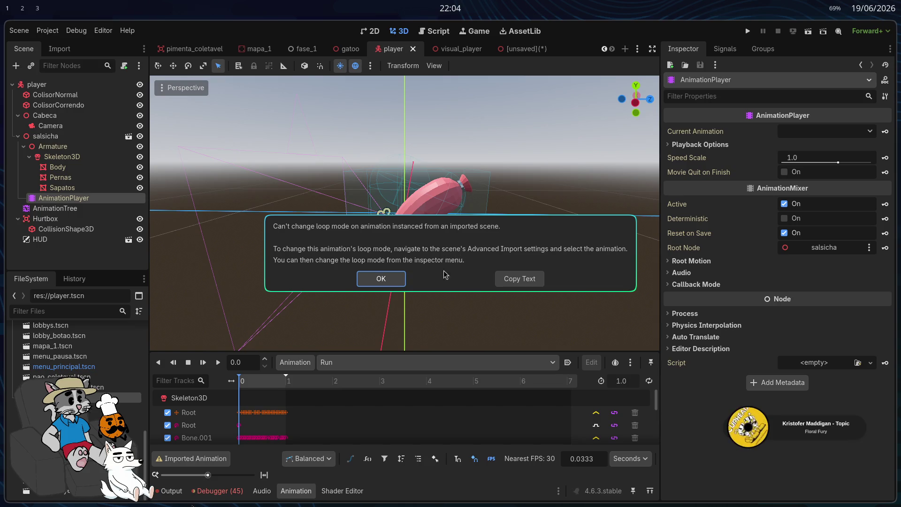
click(387, 279)
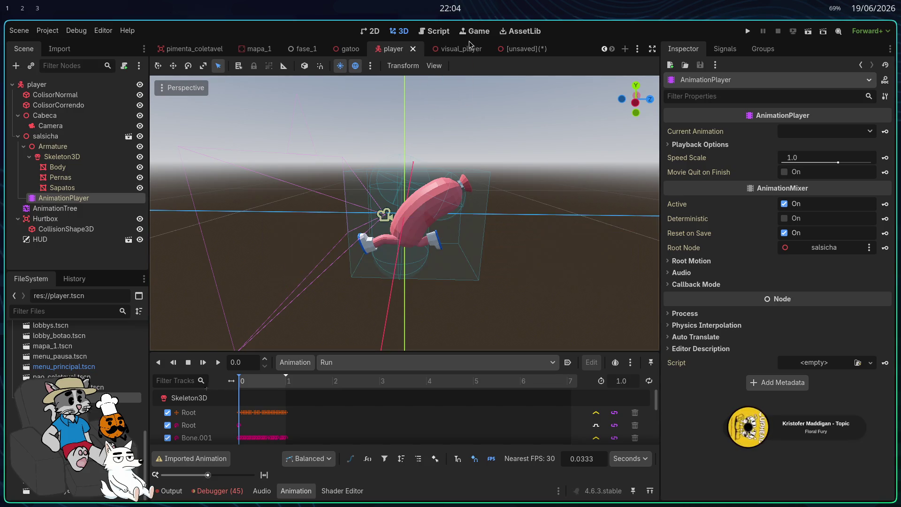
Step: In visual_player, try looping the Fall animation, dismiss the warning, and select the salsicha root
click(471, 45)
click(74, 146)
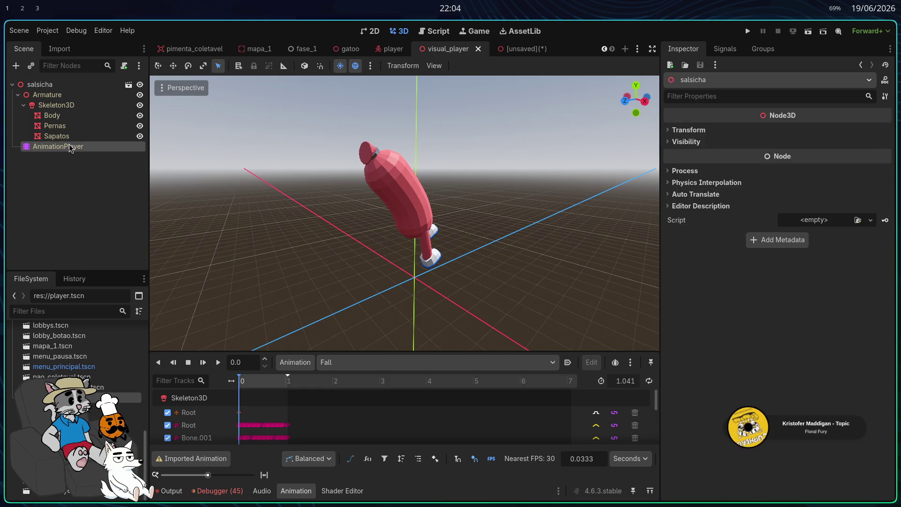
click(649, 382)
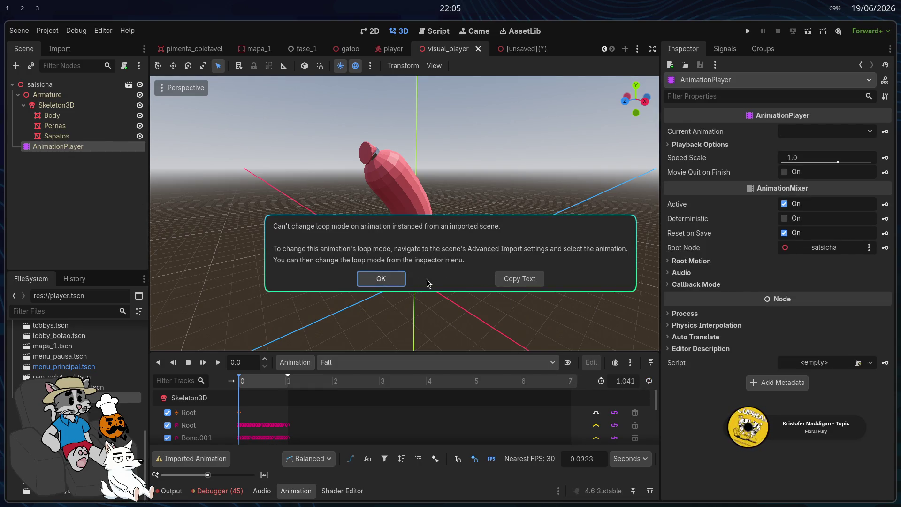
click(377, 283)
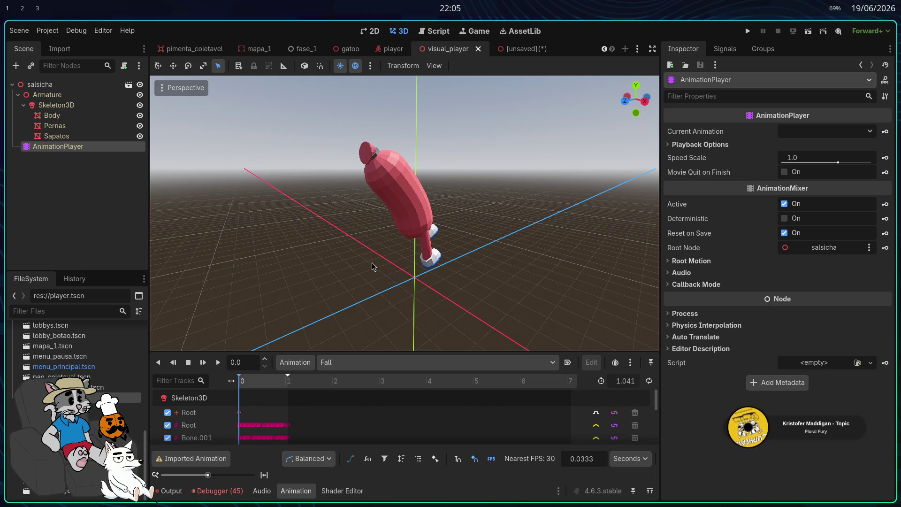
click(57, 85)
key(Down)
key(Down)
key(Down)
key(Up)
key(Up)
key(Up)
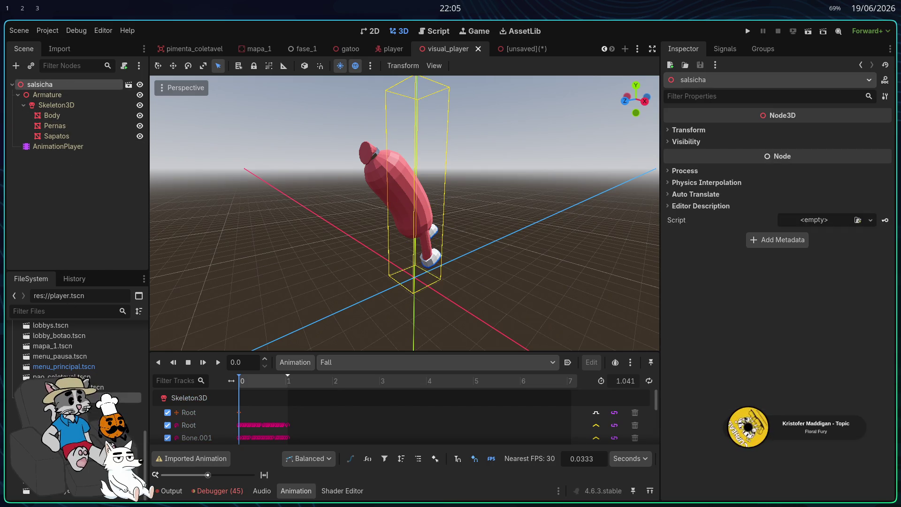
Step: Drag a second salsicha.glb instance into the viewport and cancel opening it for editing
scroll(122, 375, up, 3)
scroll(122, 374, up, 5)
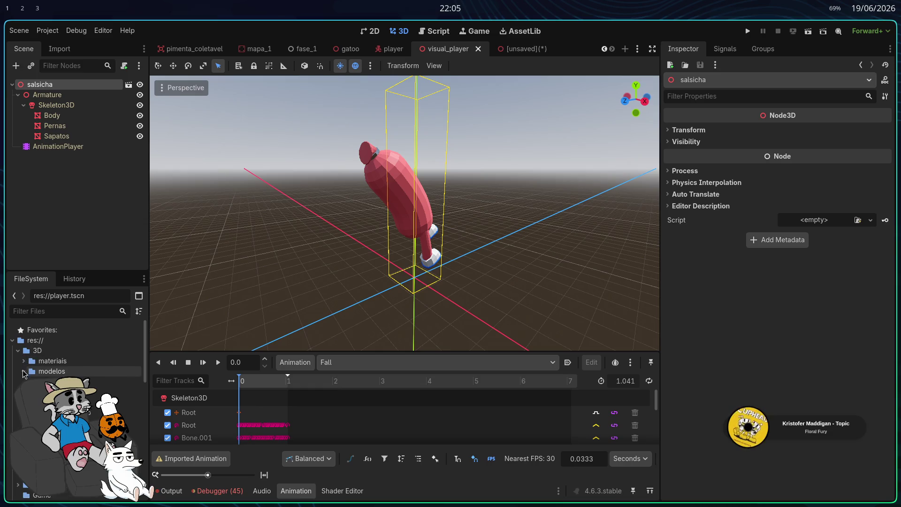
mouse_move(131, 422)
mouse_down()
mouse_move(227, 305)
mouse_move(418, 297)
mouse_up()
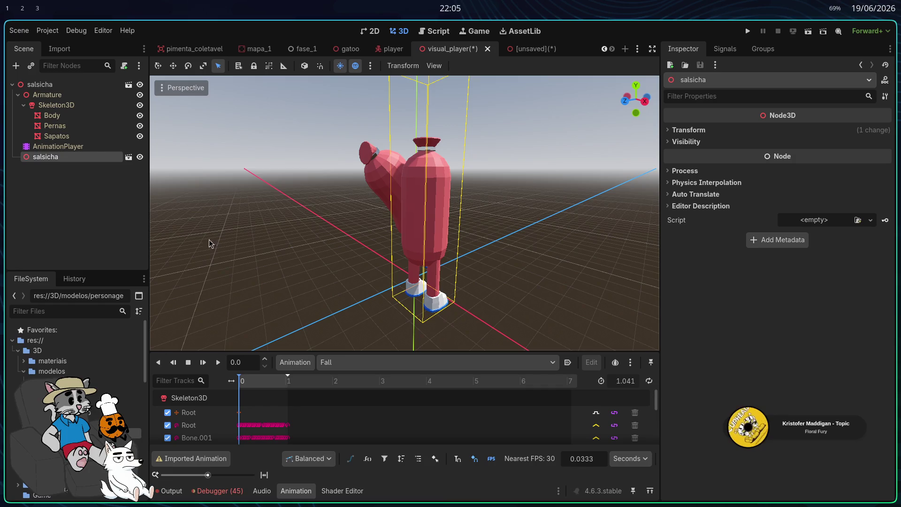
click(130, 159)
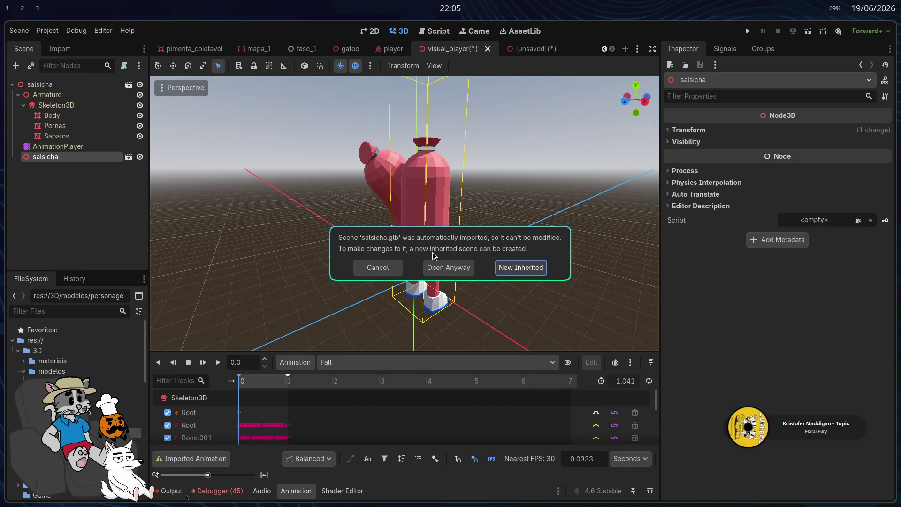
click(370, 267)
Step: Enable Editable Children on the copy, try looping its animation, then undo adding the instance
right_click(104, 160)
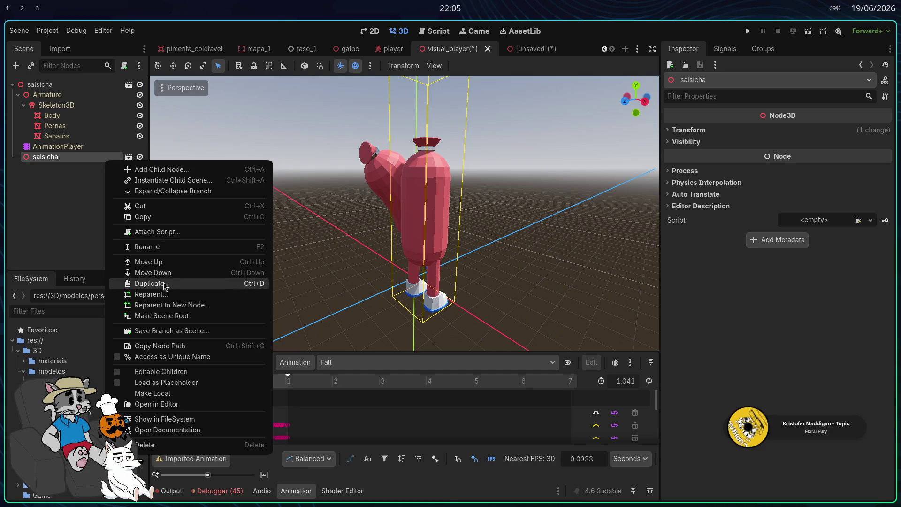
click(161, 371)
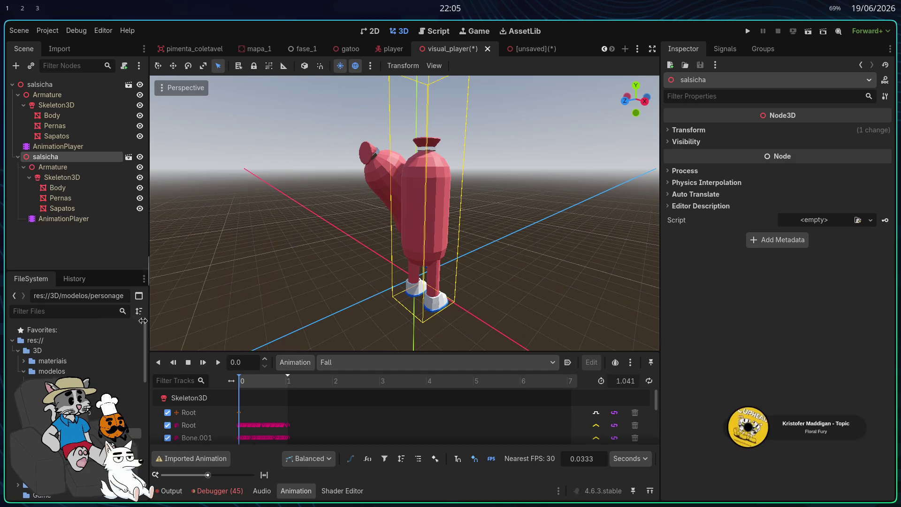
click(62, 208)
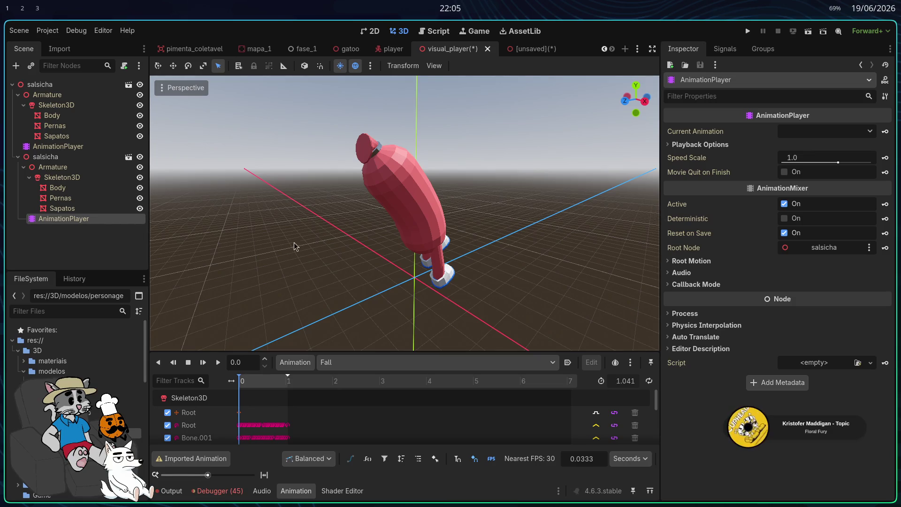
click(649, 380)
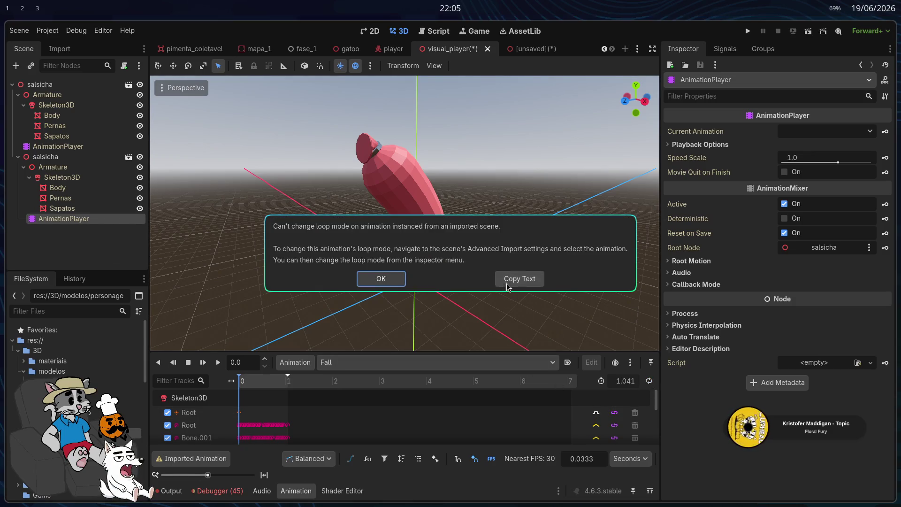
click(380, 278)
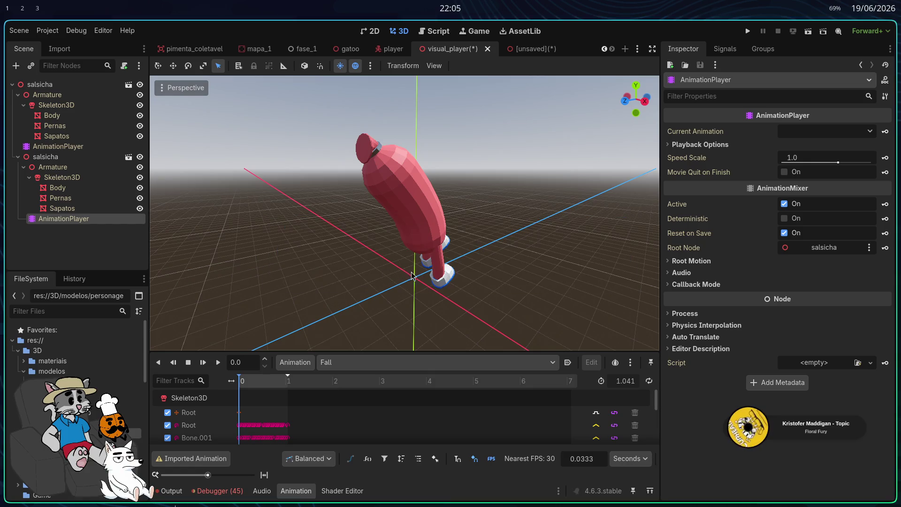
key(ctrl+z)
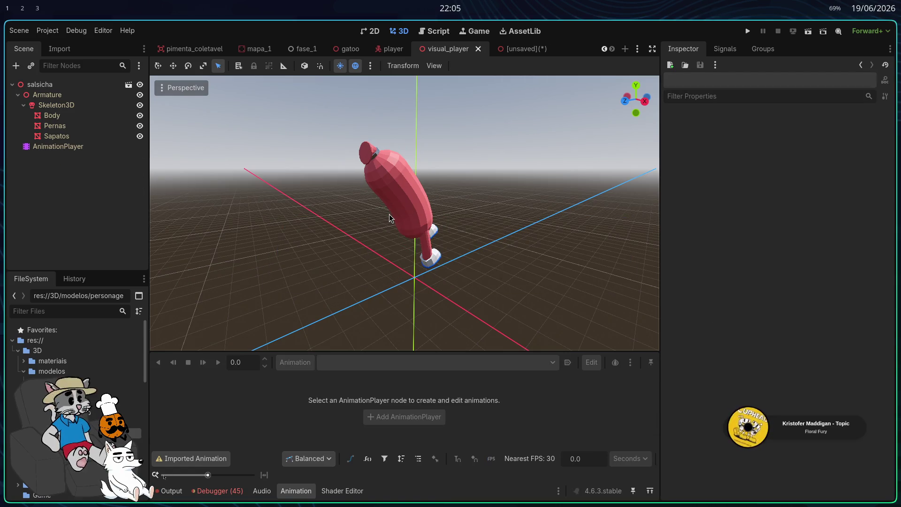
Step: Close the unsaved inherited salsicha scene with Don't Save
click(523, 49)
click(543, 49)
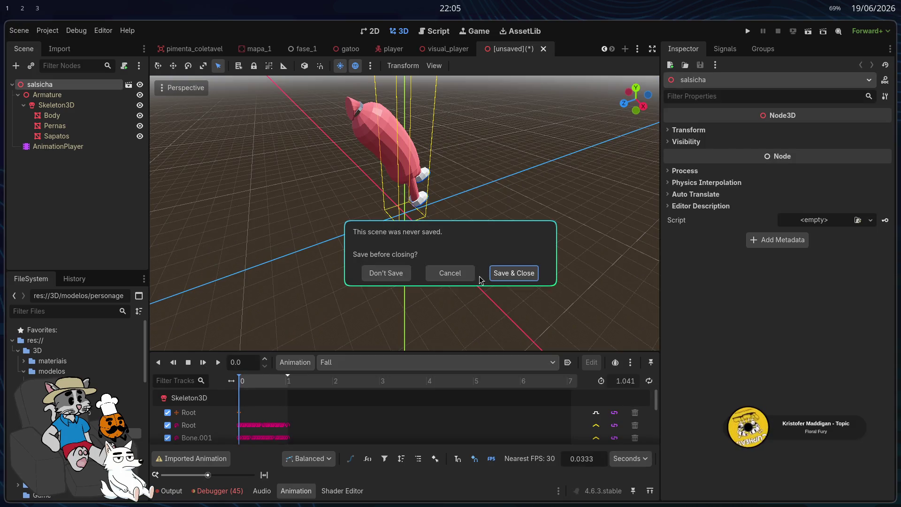
click(386, 273)
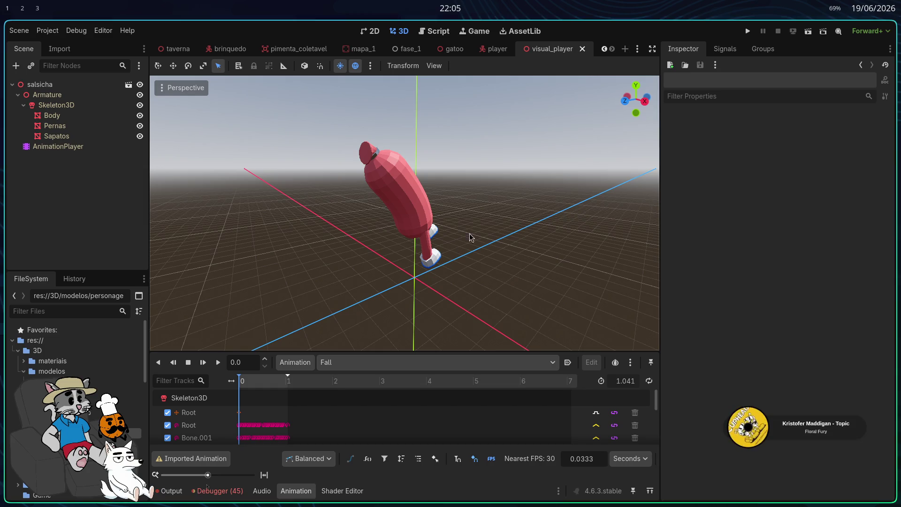
Step: Run the project, tile its window beside the editor, host and start a match, then view Debugger errors
click(229, 490)
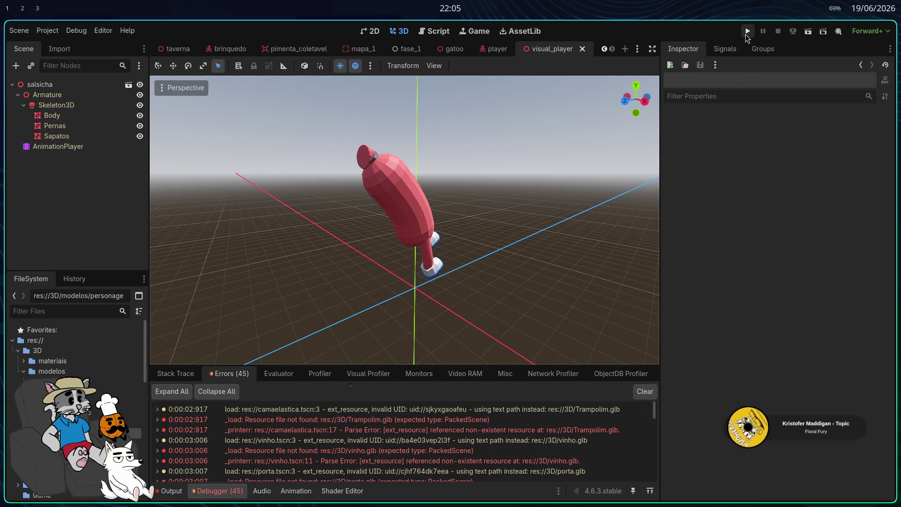
click(747, 31)
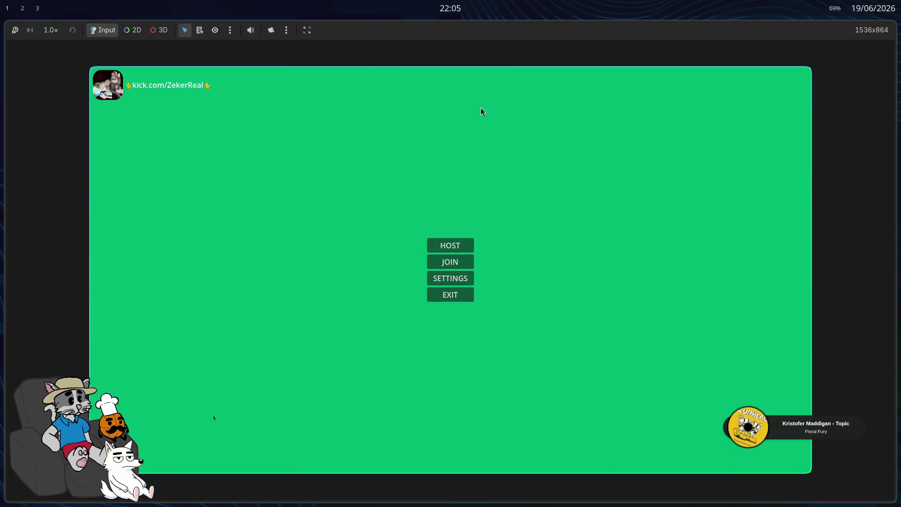
key(super+v)
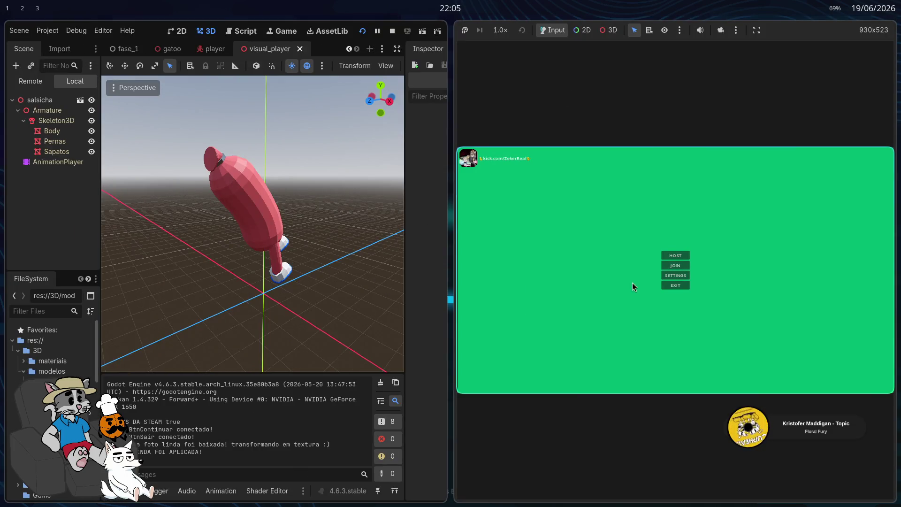
click(674, 259)
click(839, 384)
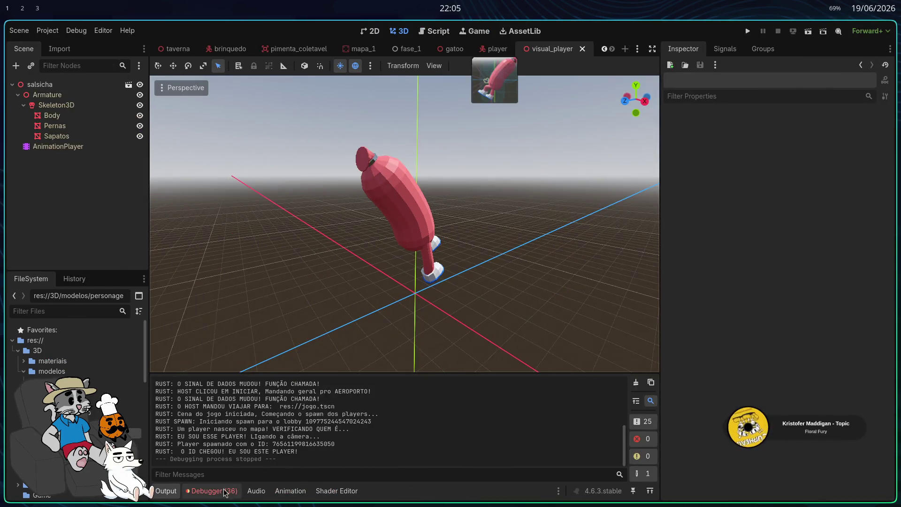
click(213, 491)
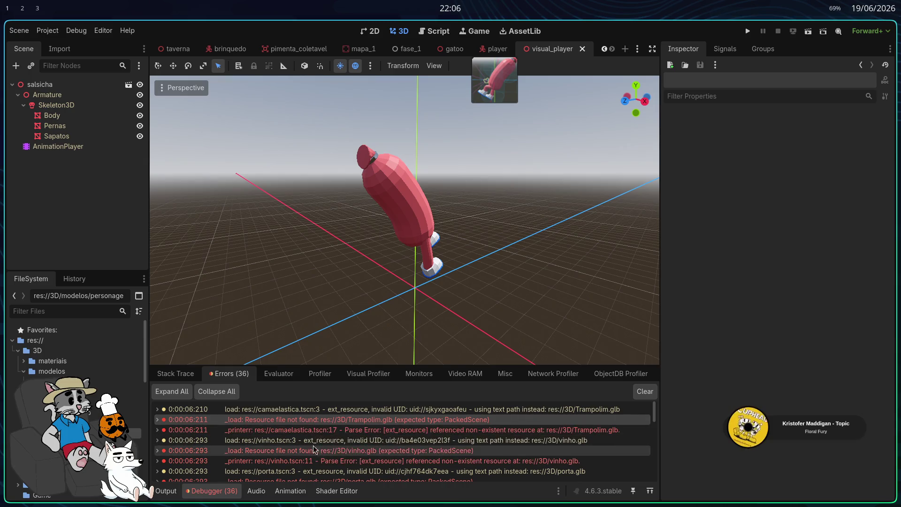
Step: Scroll through the Debugger load errors, such as missing vinho.glb, and orbit around the sausage model
scroll(331, 436, down, 1)
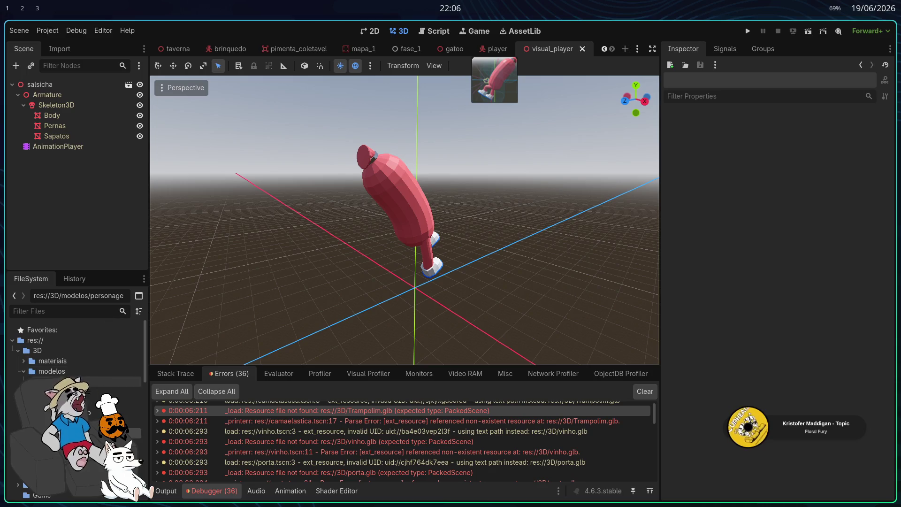
click(29, 381)
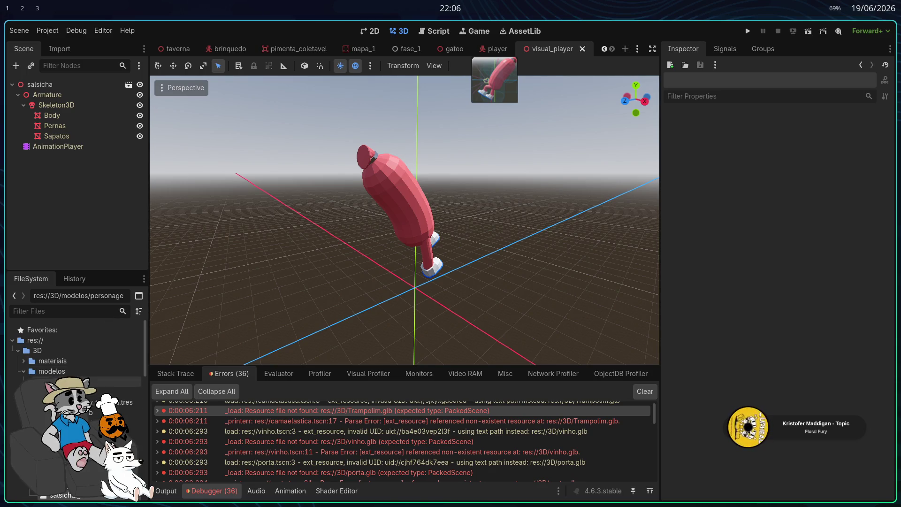
click(29, 381)
scroll(75, 413, down, 1)
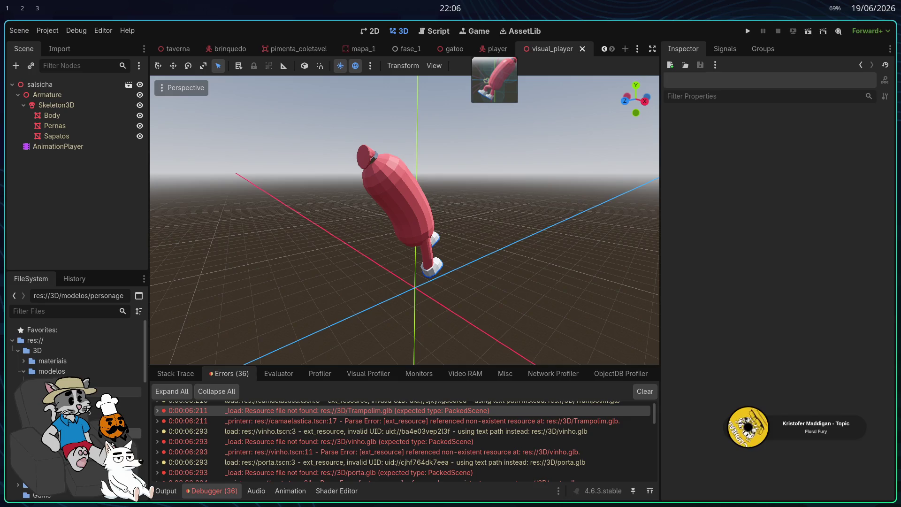
drag(413, 291, 440, 277)
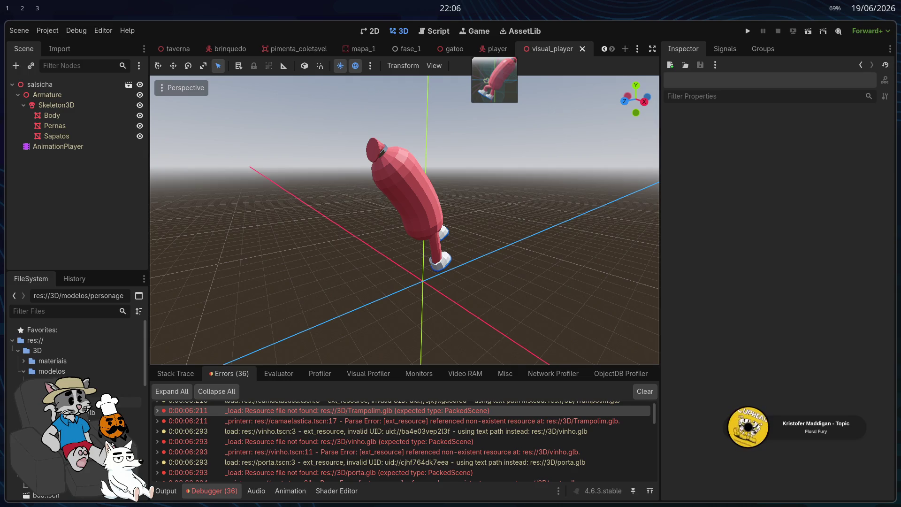
scroll(471, 441, down, 2)
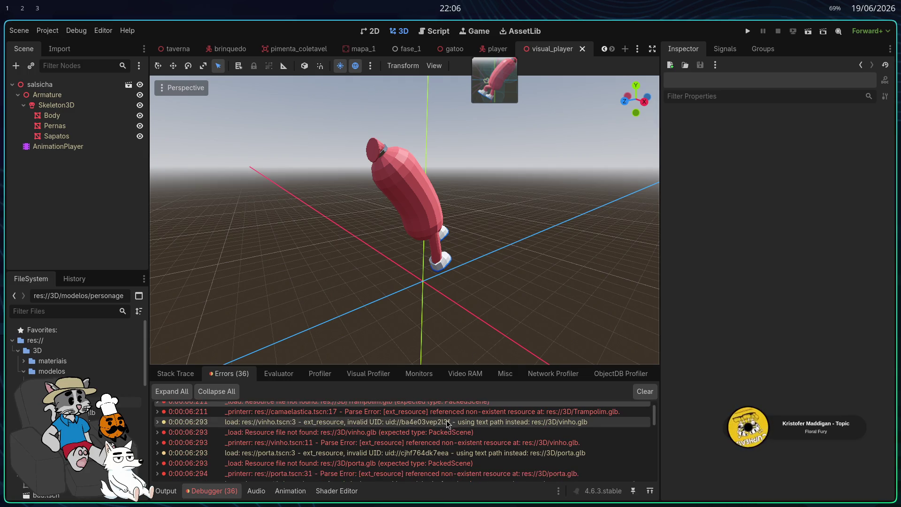
scroll(470, 442, down, 5)
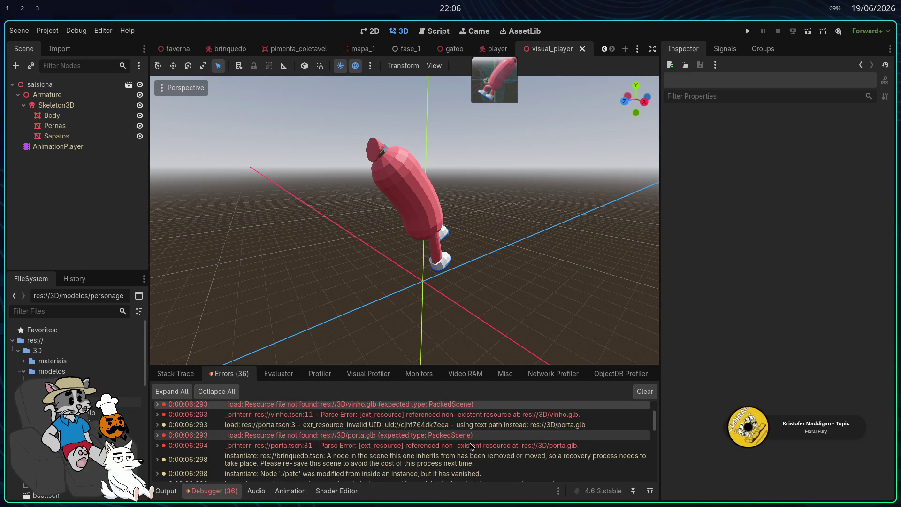
scroll(471, 444, down, 4)
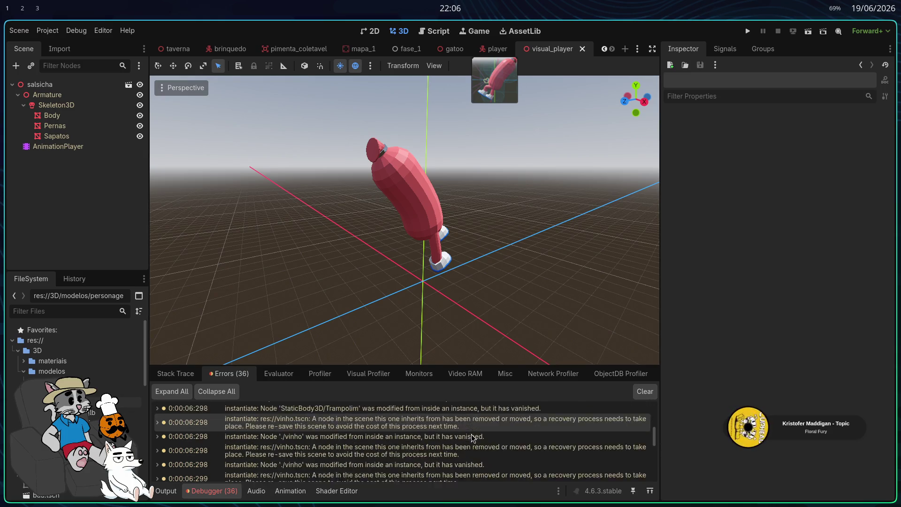
scroll(471, 432, down, 3)
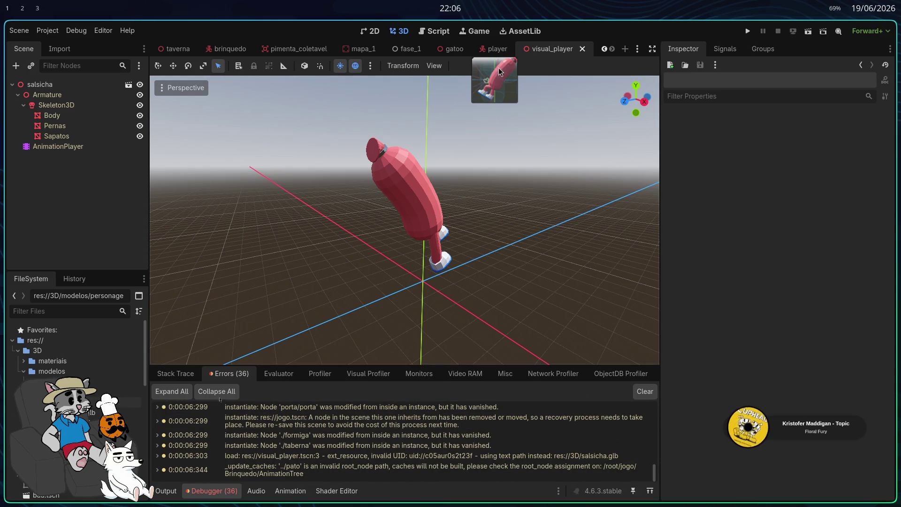
Step: Look over the fase_1 level's platforms, then switch to the mapa_1 scene
click(407, 50)
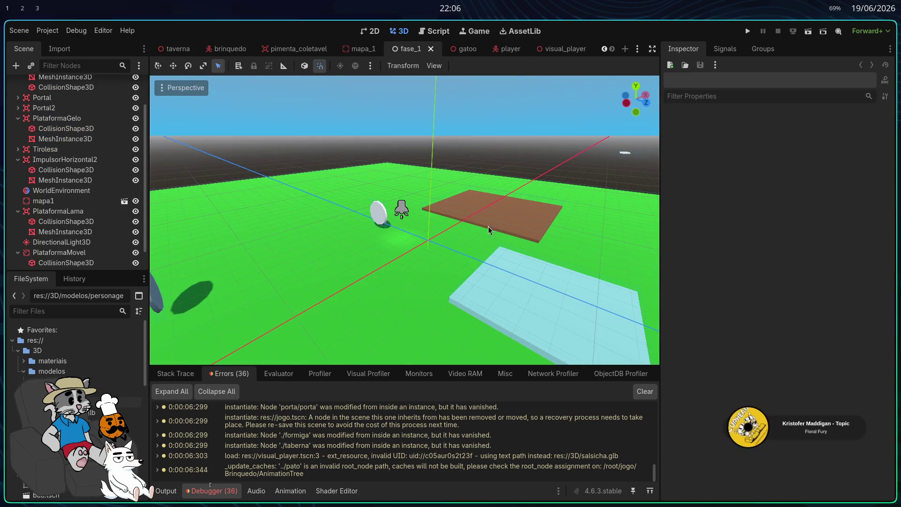
mouse_move(471, 223)
mouse_down()
mouse_move(563, 263)
mouse_move(490, 206)
mouse_up()
click(370, 52)
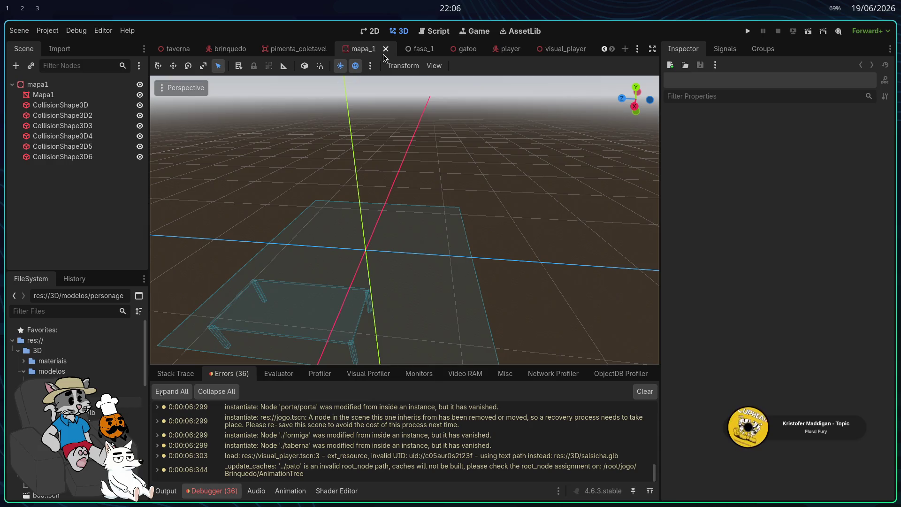
Step: Close mapa_1, switch to the jogo scene and select the porta door instance
click(385, 48)
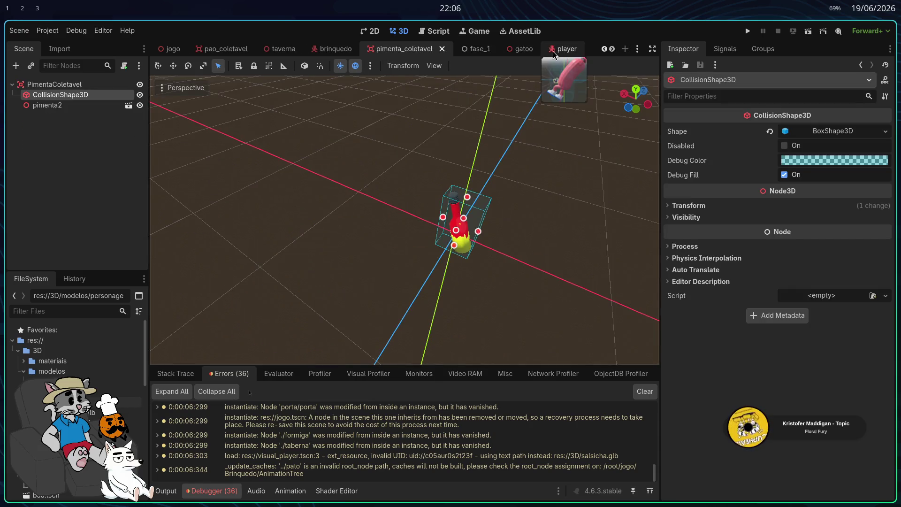
click(173, 49)
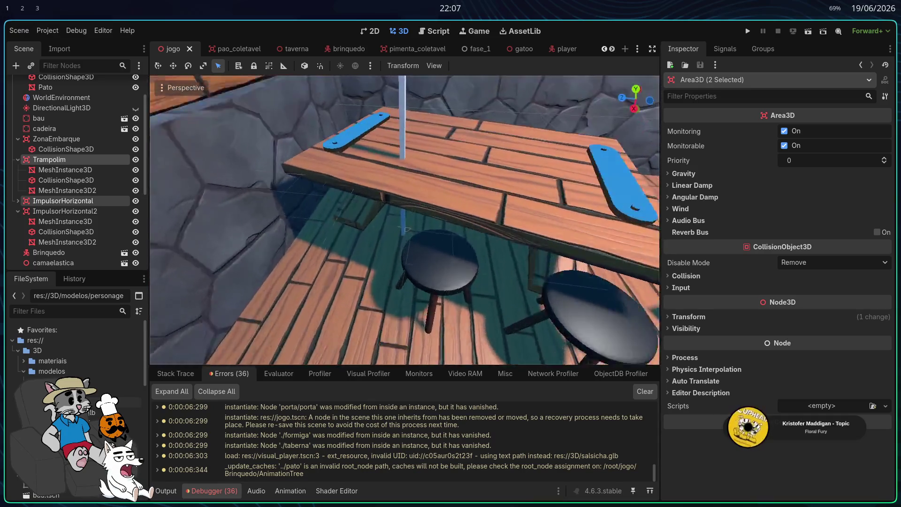
click(392, 204)
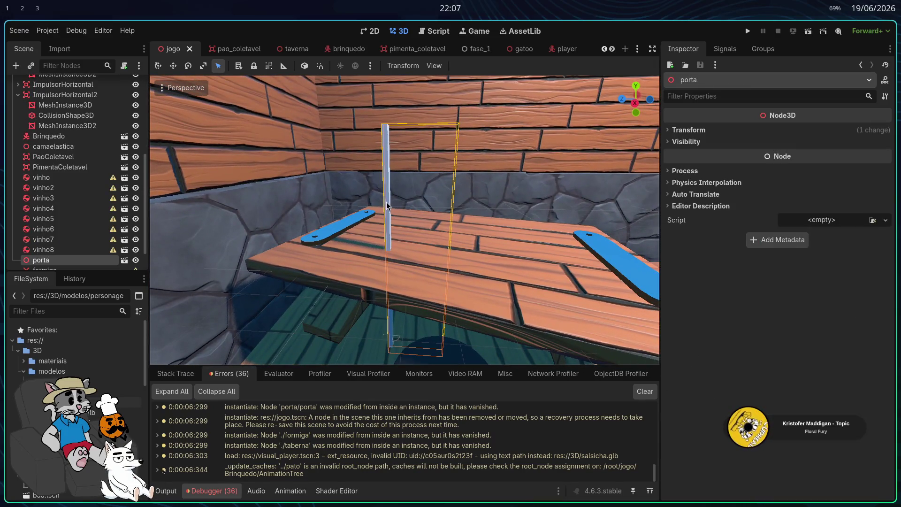
Step: Open porta's scene, start replacing missing porta.glb, and search the modelos, builds, assets and personagens folders
click(124, 260)
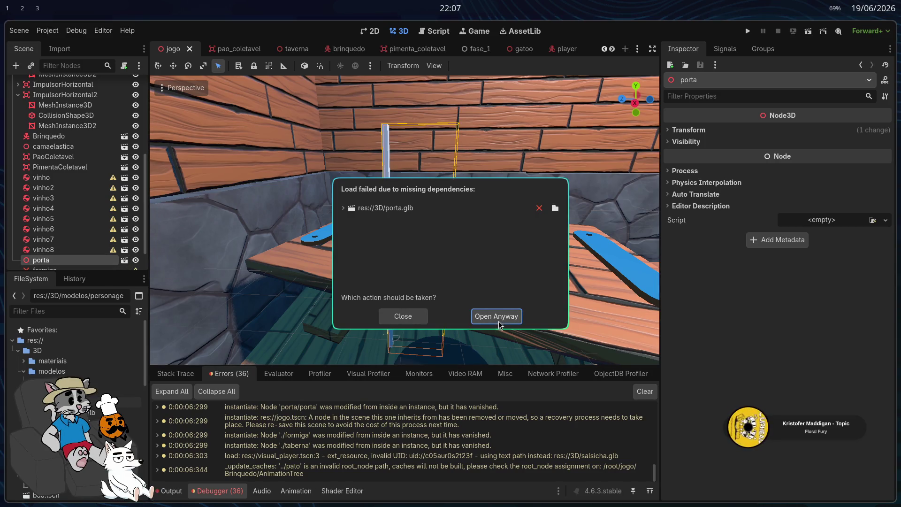
click(554, 208)
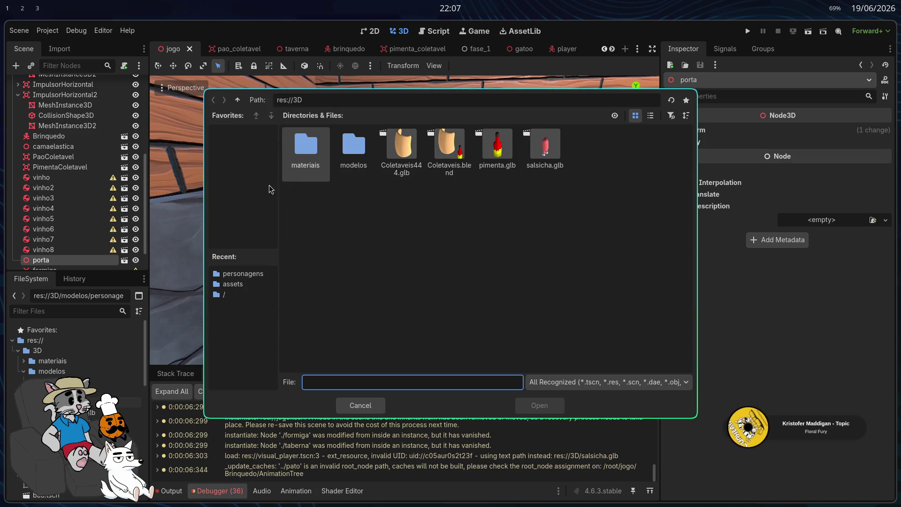
double_click(354, 149)
double_click(353, 149)
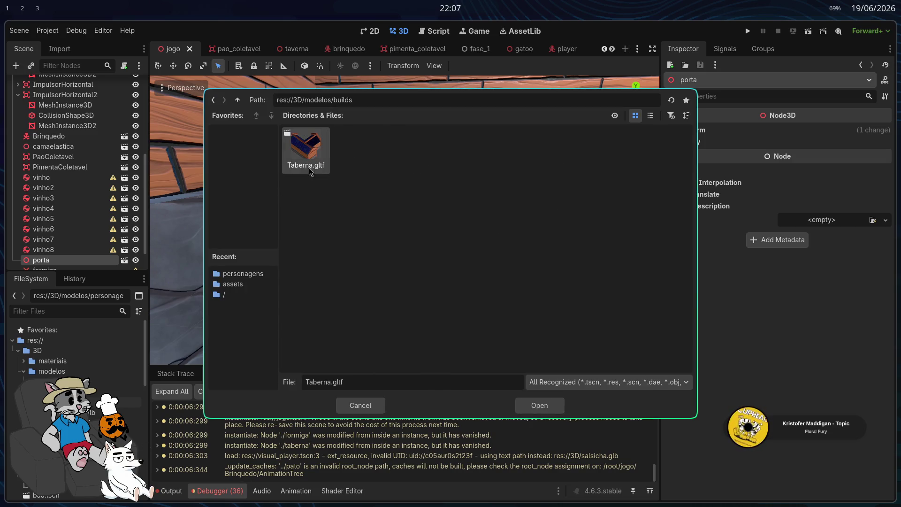
click(213, 100)
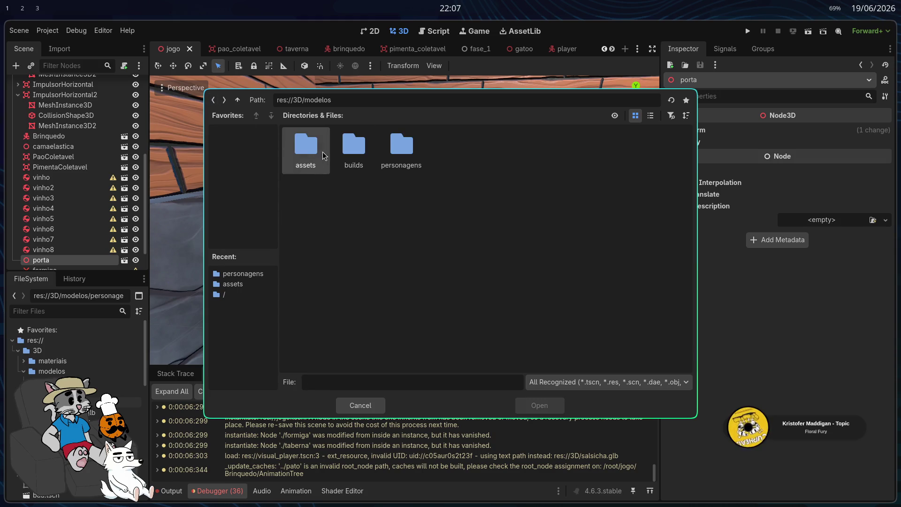
double_click(305, 149)
click(213, 100)
double_click(401, 145)
click(214, 100)
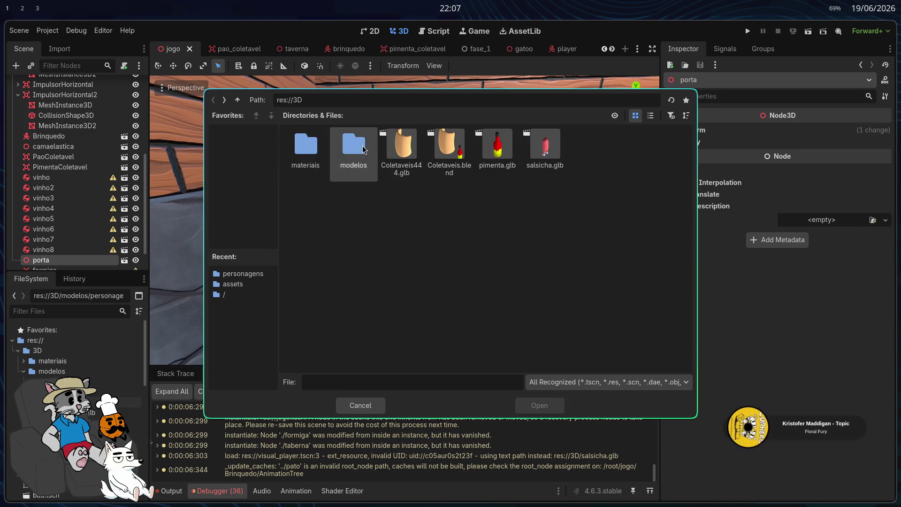
double_click(331, 149)
double_click(331, 149)
click(213, 100)
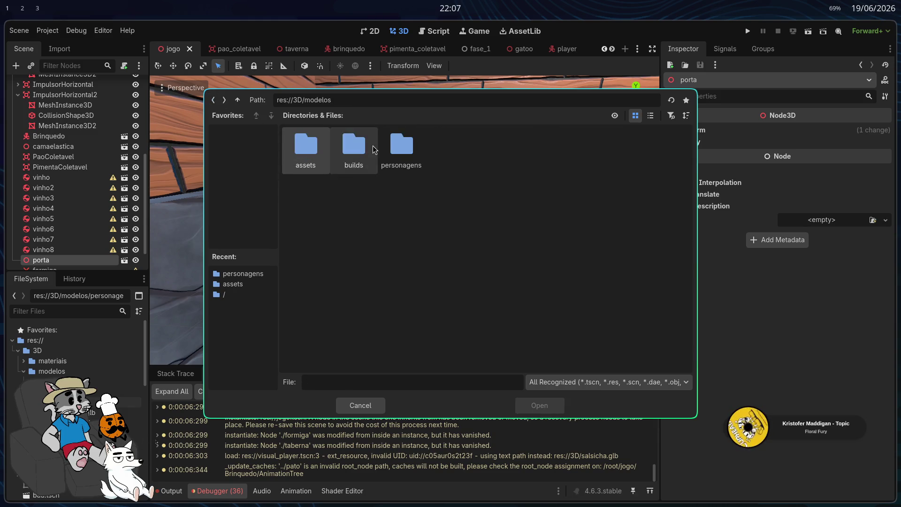
click(213, 99)
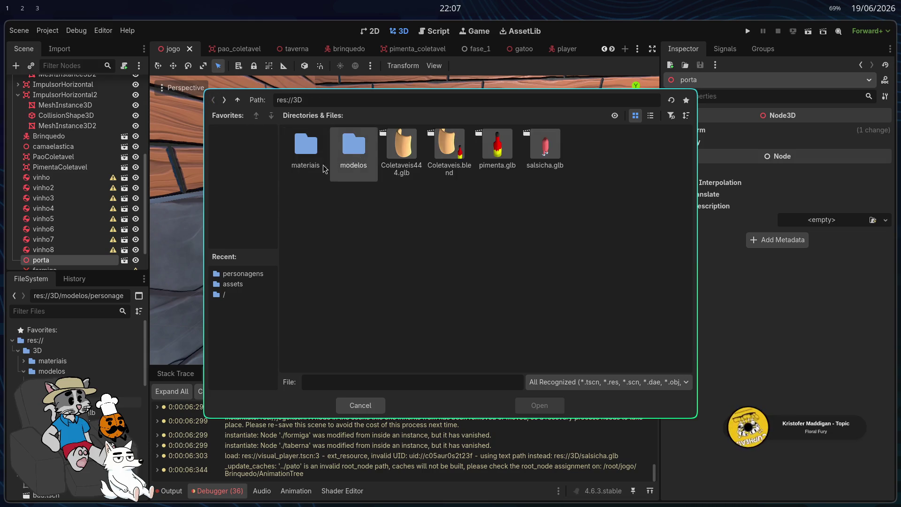
Step: Pick res://3D/modelos/assets/assets.gltf as porta.glb's replacement and open the scene
double_click(303, 155)
click(237, 100)
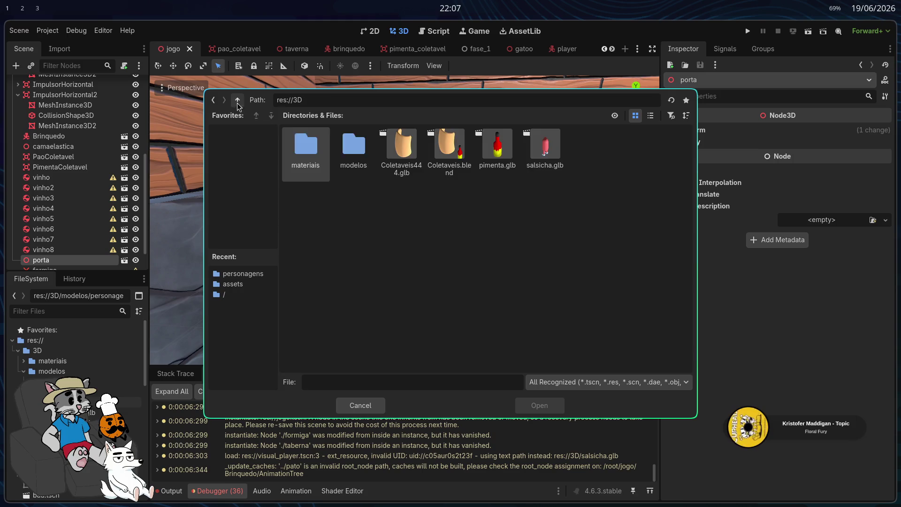
double_click(354, 150)
double_click(362, 159)
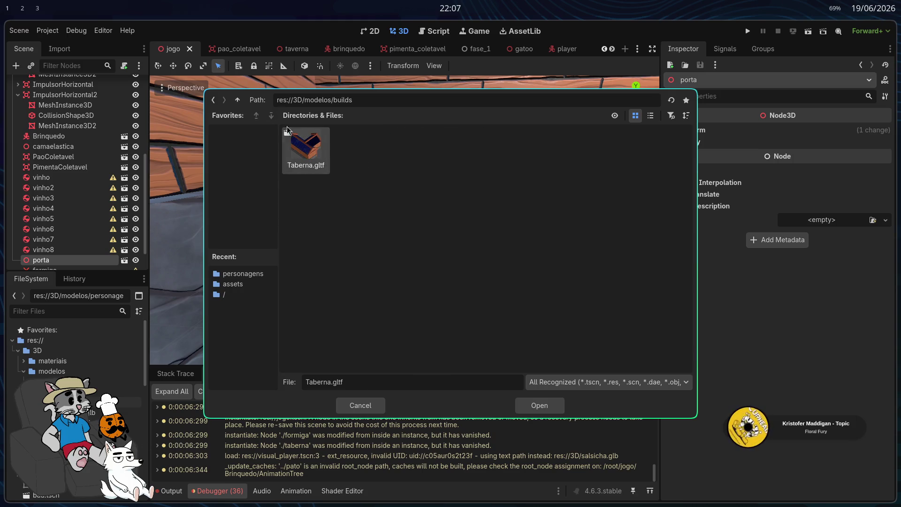
click(237, 100)
click(213, 100)
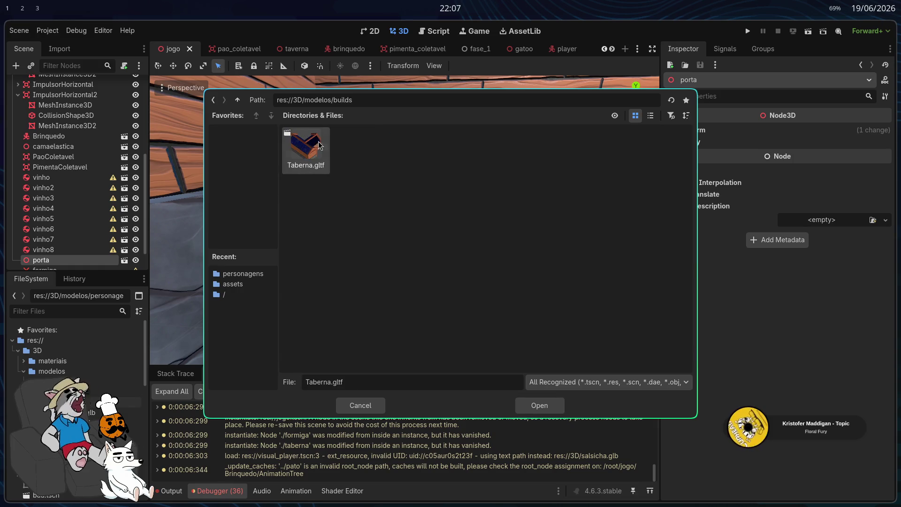
click(237, 99)
double_click(320, 148)
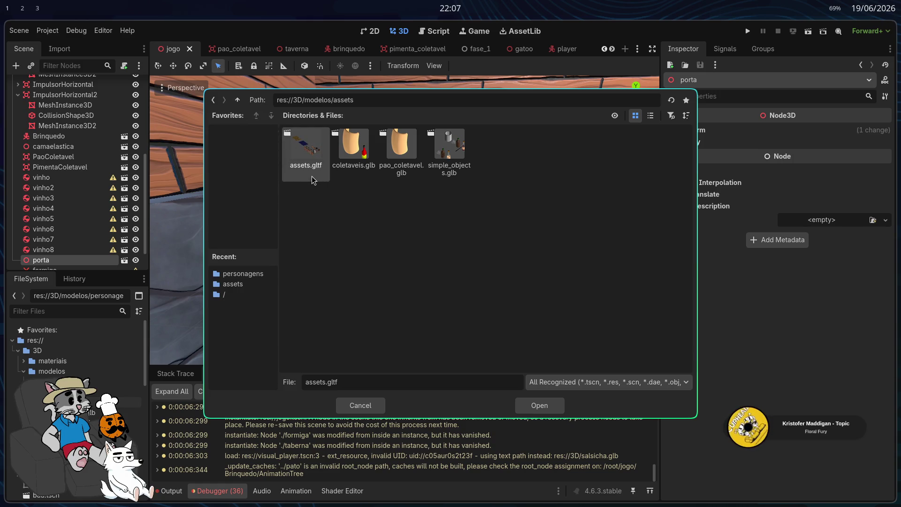
double_click(312, 176)
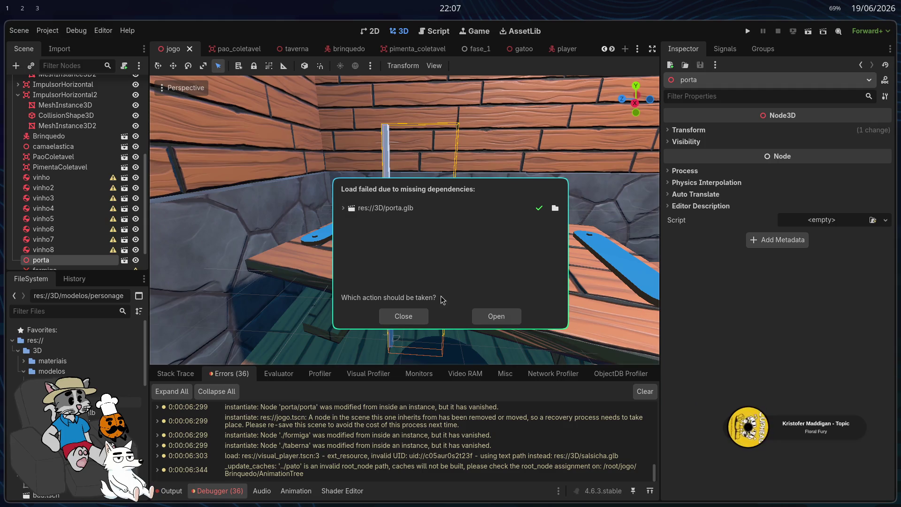
click(492, 315)
Step: Select Cube_002, try moving it in the tree (refused for a foreign scene), then hide TelhadoAzul
scroll(404, 221, down, 10)
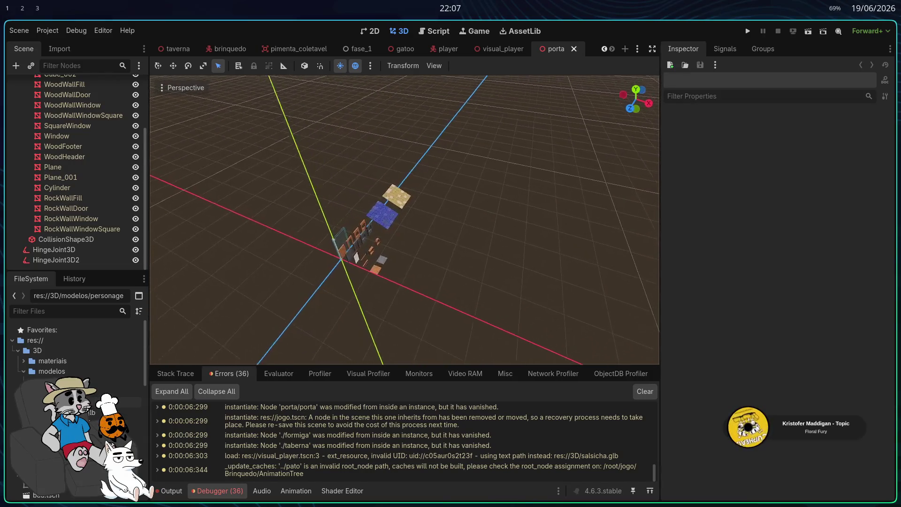
scroll(85, 225, up, 4)
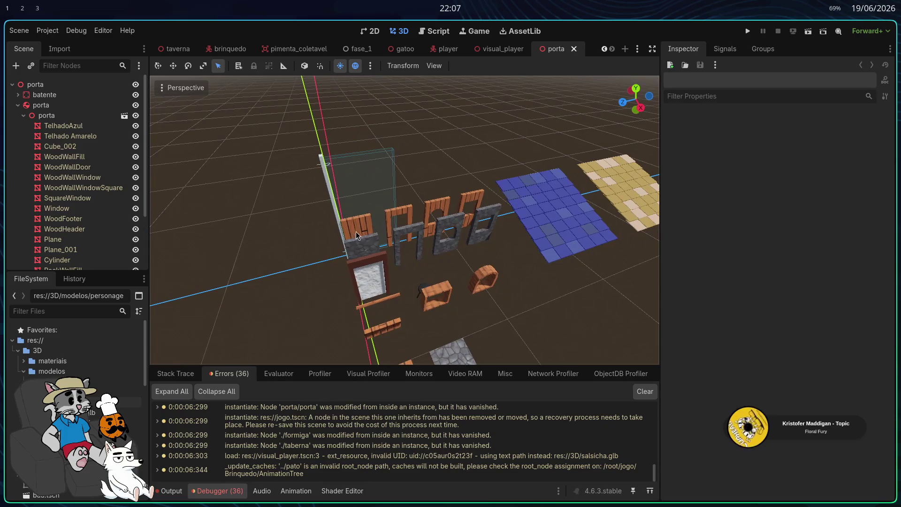
click(60, 146)
drag(71, 171, 77, 183)
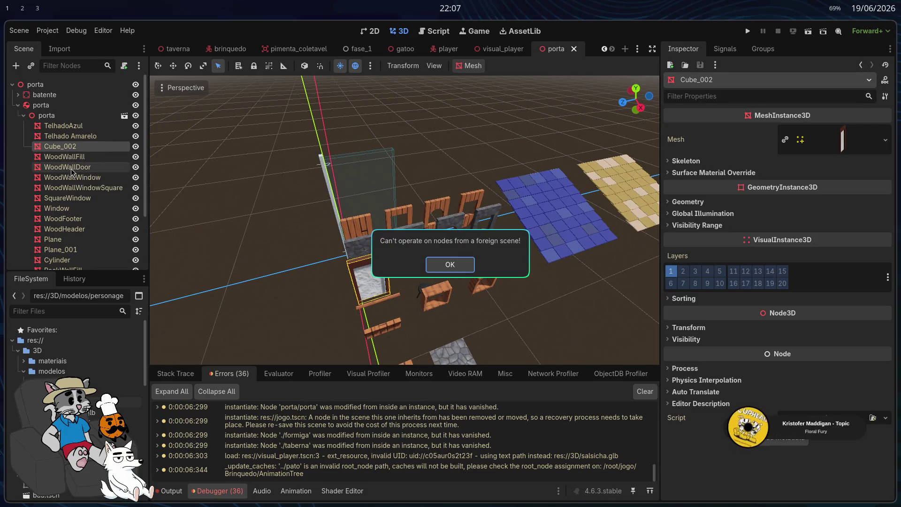
click(451, 266)
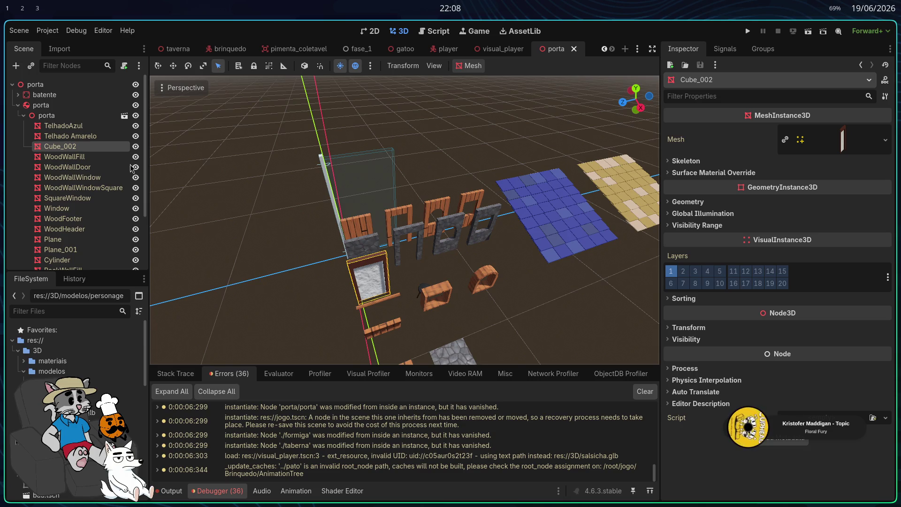
click(136, 136)
Step: Hide every tavern mesh in the porta scene, from the roof tiles and walls to the floor and stool
click(136, 126)
click(136, 157)
click(135, 167)
click(136, 177)
click(136, 209)
click(135, 188)
click(136, 229)
click(135, 250)
click(135, 260)
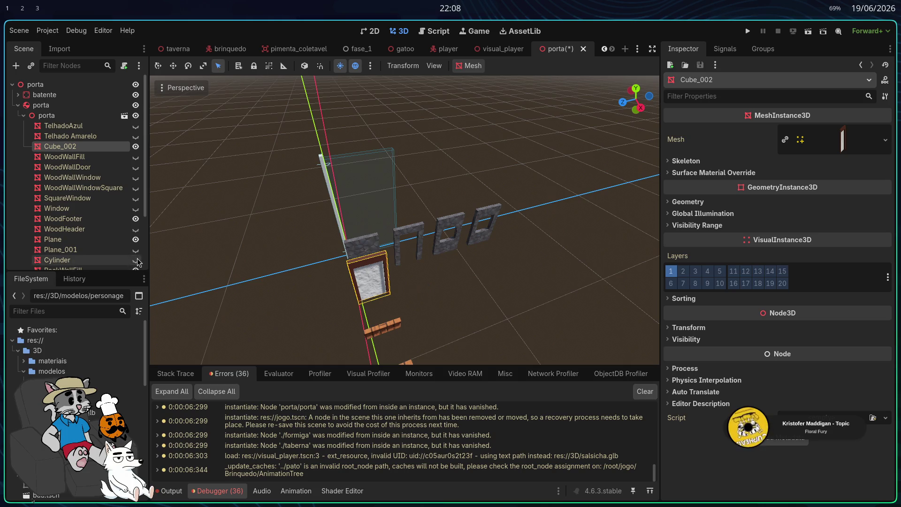
scroll(137, 262, down, 3)
click(136, 219)
click(136, 229)
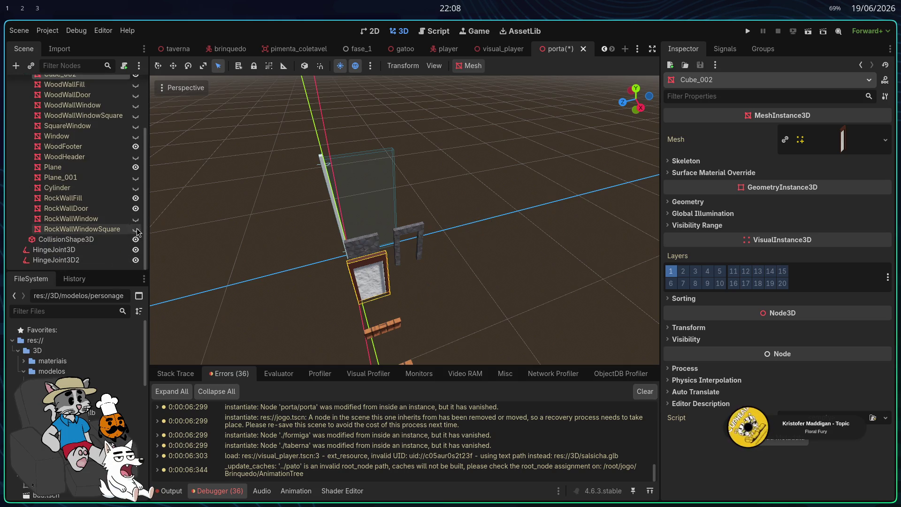
click(136, 208)
click(136, 198)
click(135, 167)
click(135, 147)
scroll(137, 150, up, 3)
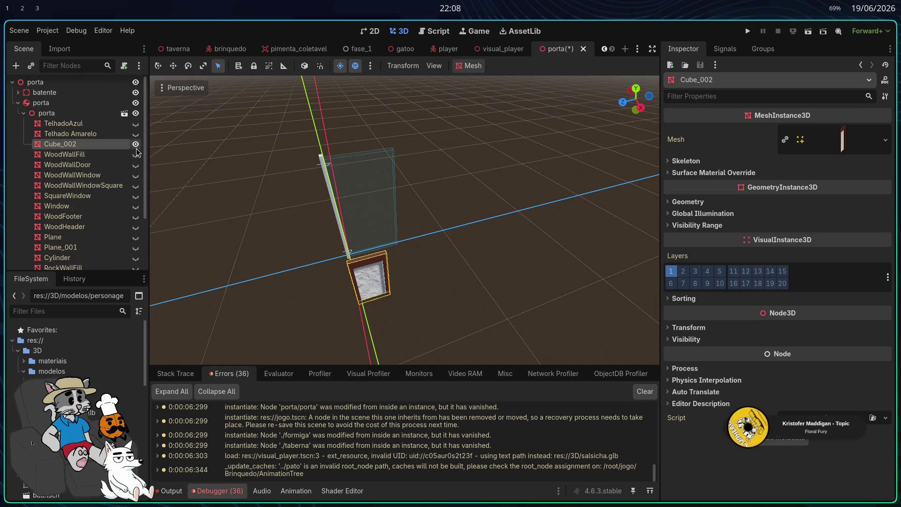
click(135, 144)
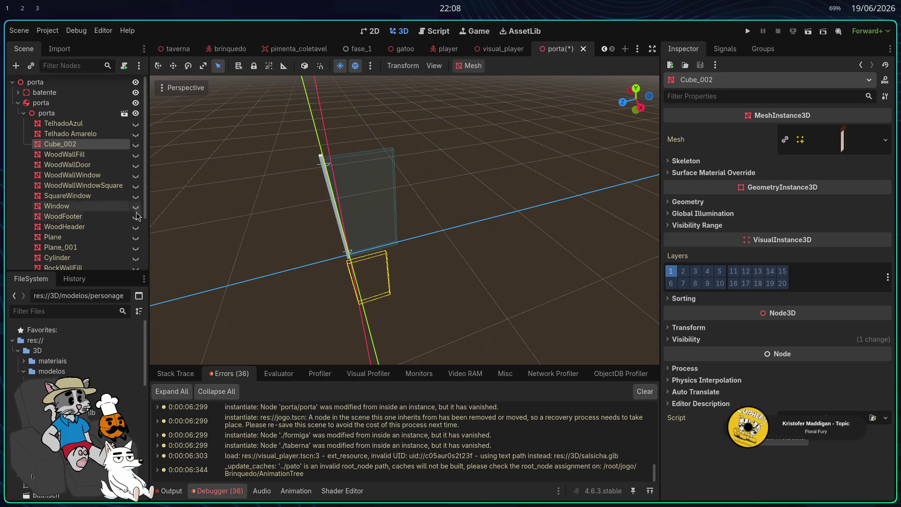
scroll(138, 214, down, 2)
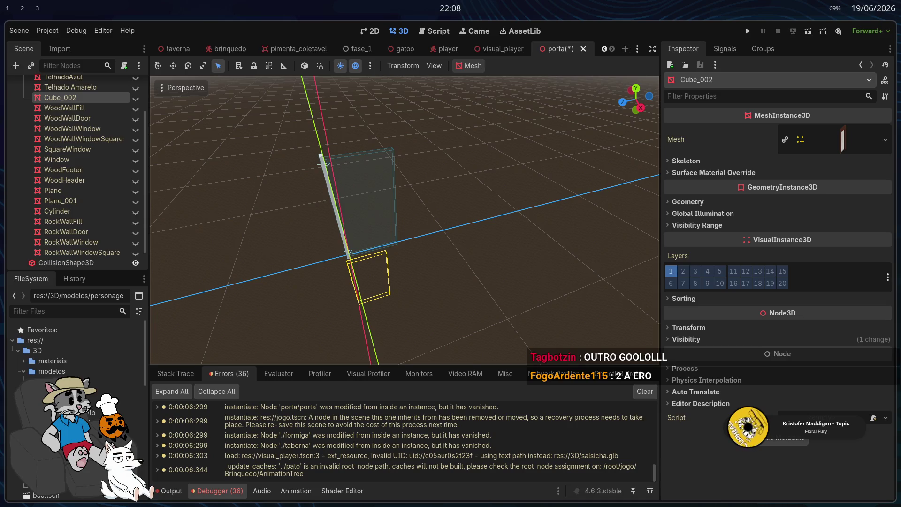
scroll(422, 253, up, 3)
Step: Briefly preview hidden wall pieces, then leave only WoodWallFill visible and select it
drag(422, 254, 469, 258)
drag(310, 177, 342, 197)
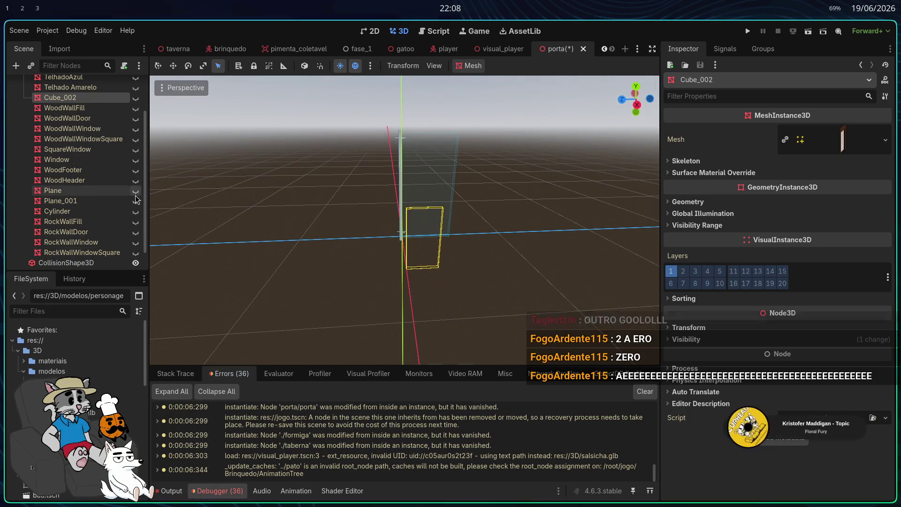
click(136, 180)
click(136, 180)
click(136, 149)
click(135, 149)
click(136, 139)
click(136, 139)
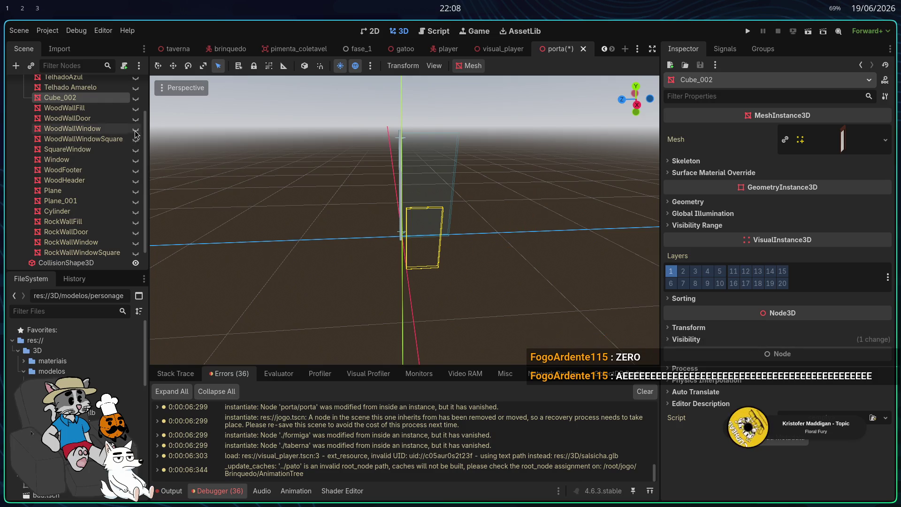
click(136, 129)
click(136, 129)
click(136, 119)
click(135, 118)
click(136, 108)
scroll(482, 243, up, 10)
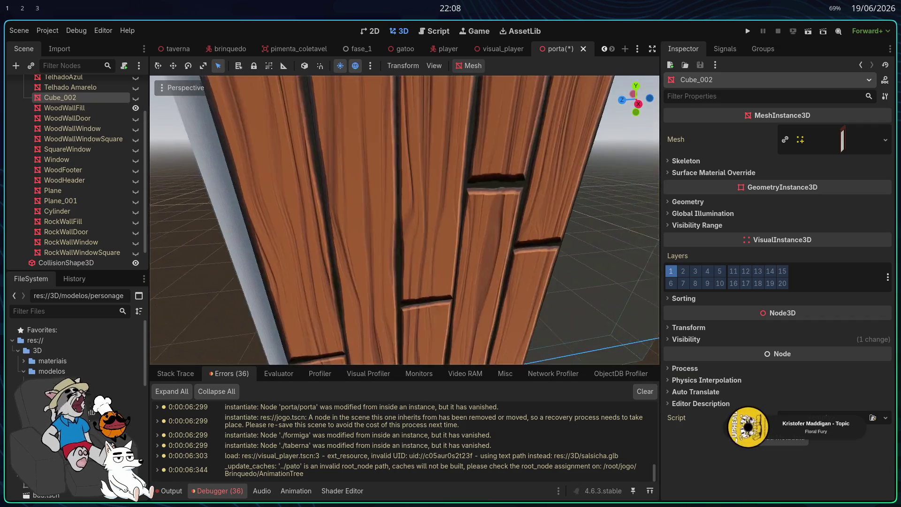
scroll(404, 220, down, 15)
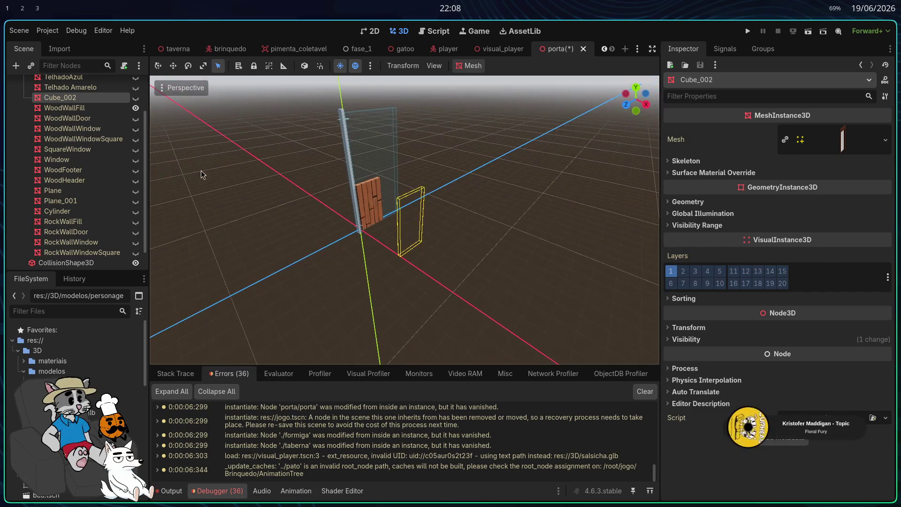
scroll(101, 180, up, 3)
click(93, 155)
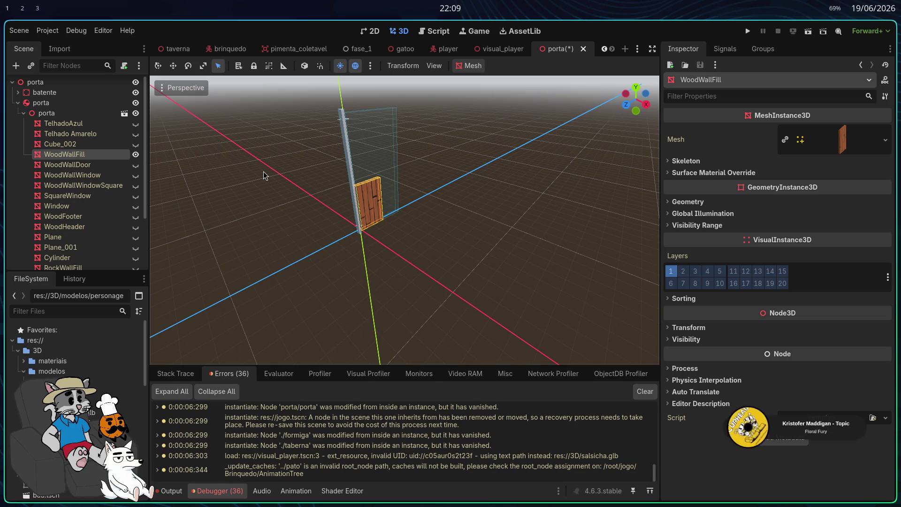
Step: Shrink the door's collision box to about the door's height
click(351, 151)
mouse_move(370, 111)
mouse_down()
mouse_move(370, 180)
mouse_move(388, 196)
mouse_move(380, 200)
mouse_up()
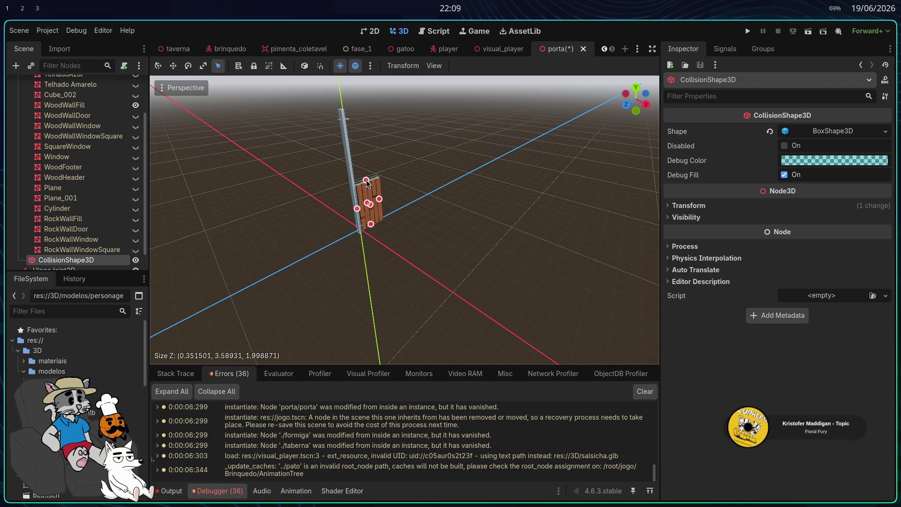
key(f)
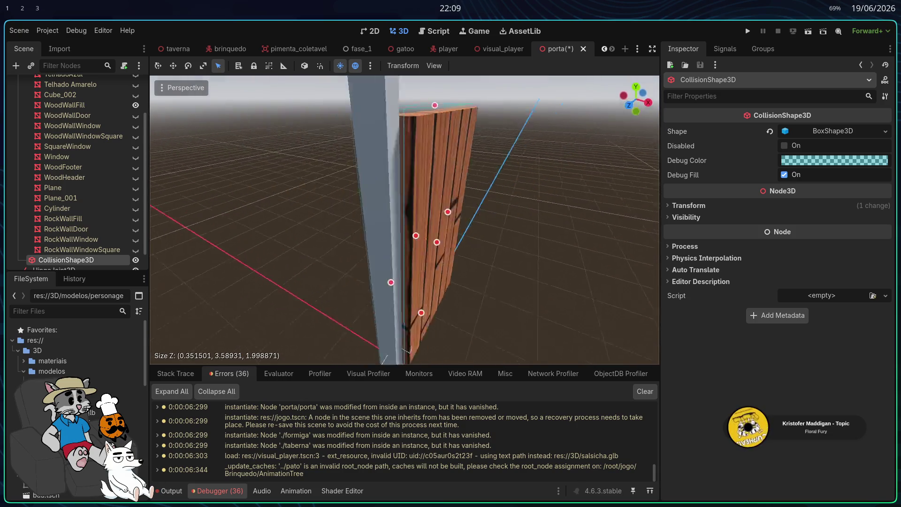
Step: Nudge the WoodWallFill door mesh slightly along X, then select HingeJoint3D2
click(407, 168)
key(w)
drag(513, 328, 501, 330)
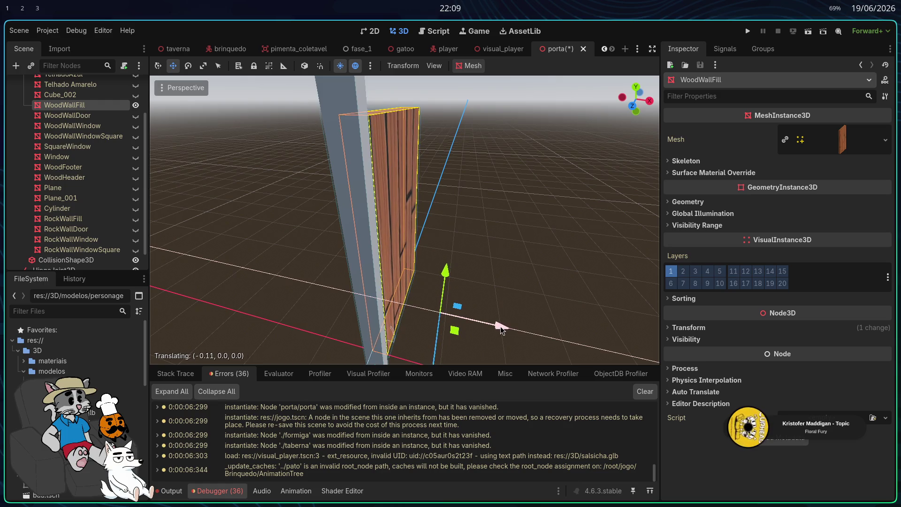
key(f)
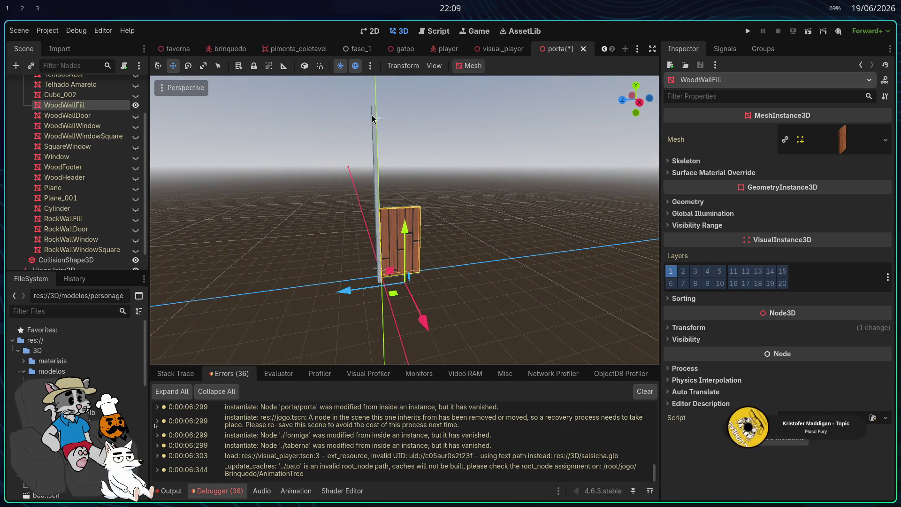
click(372, 118)
Step: Shorten the batente post's collision box to about 3.8 m high
key(f)
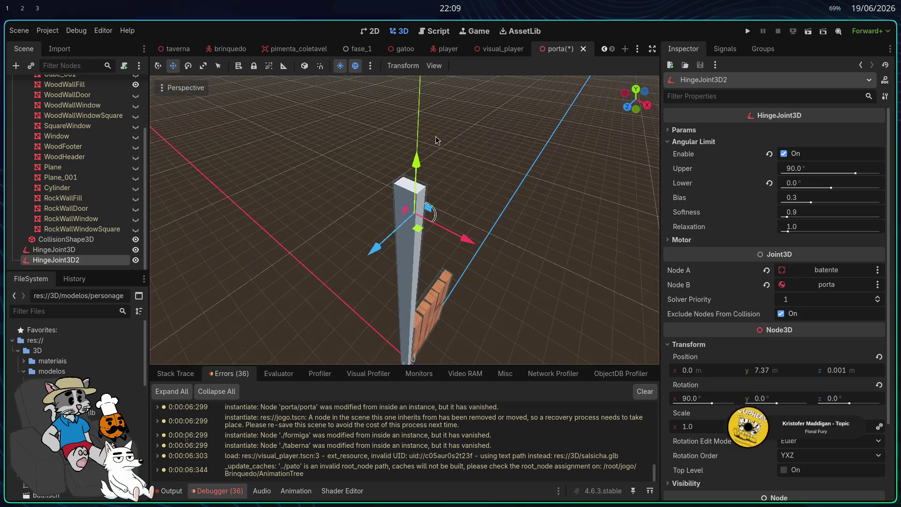
click(404, 188)
click(402, 185)
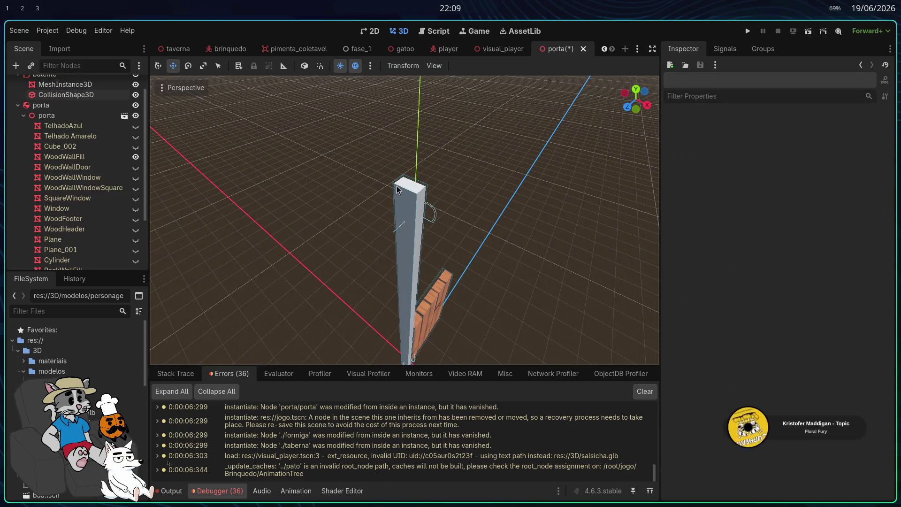
click(402, 181)
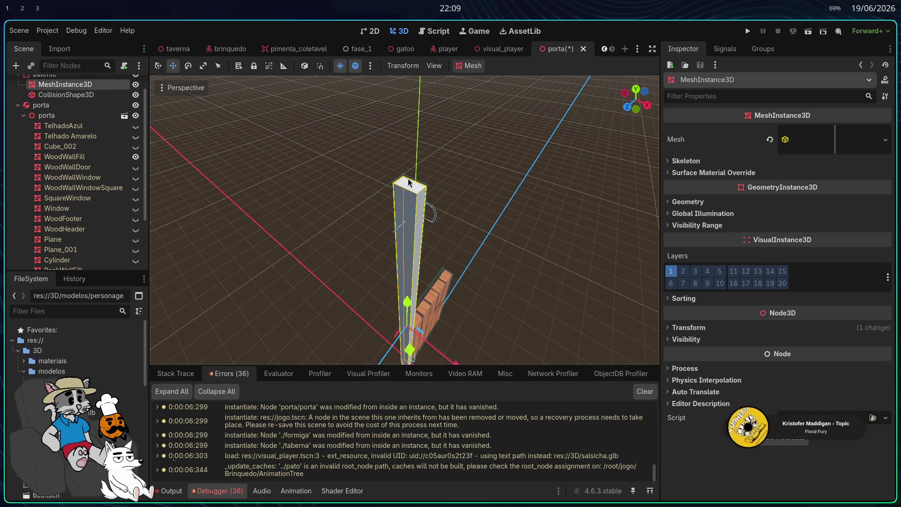
shift+click(409, 183)
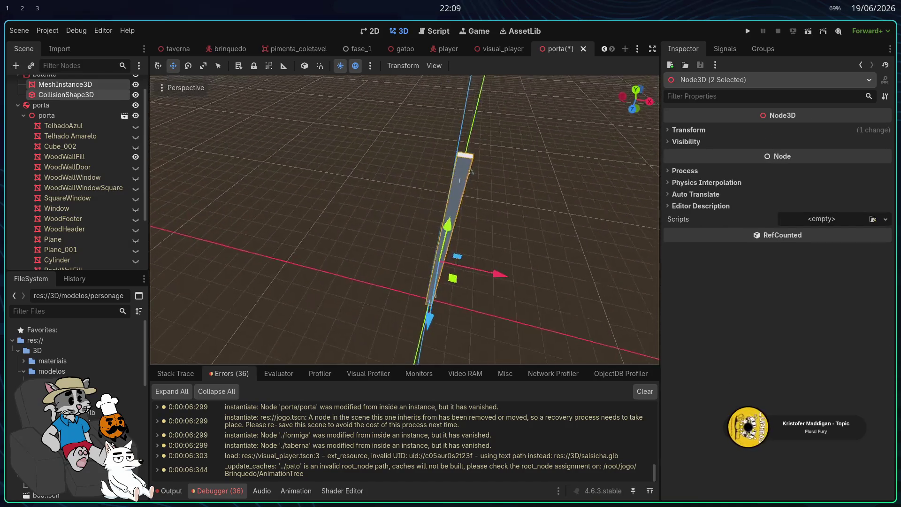
drag(434, 215, 435, 254)
right_click(435, 267)
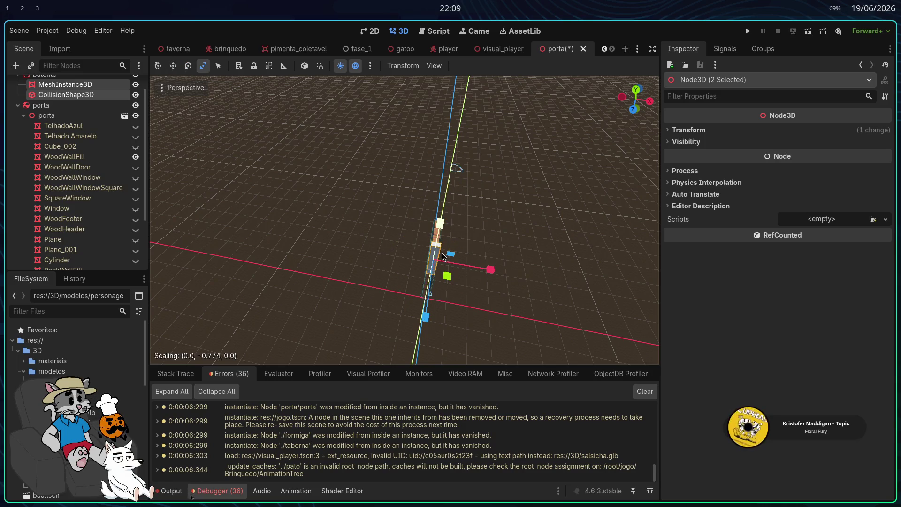
click(455, 166)
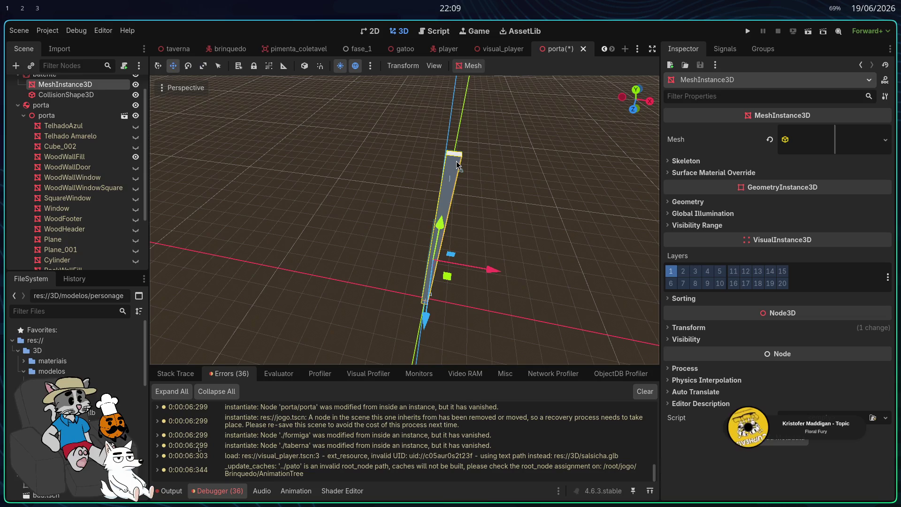
click(450, 162)
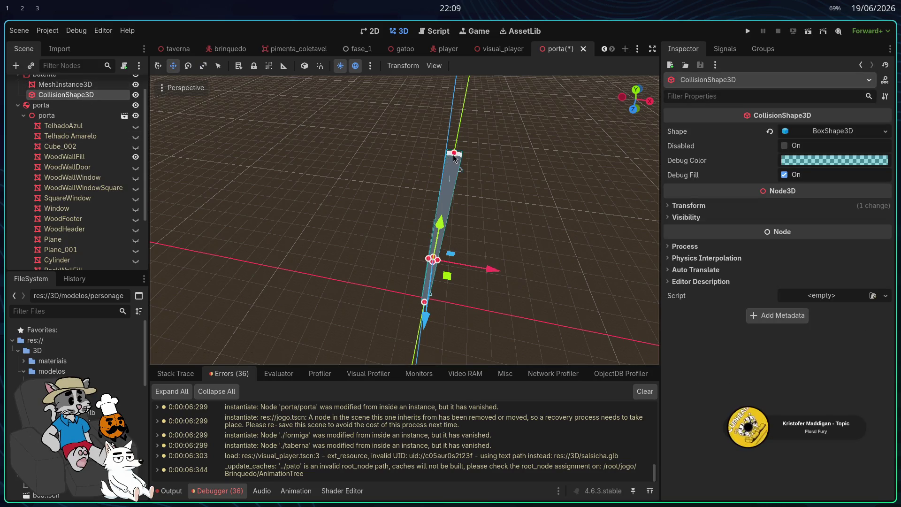
drag(454, 153, 448, 94)
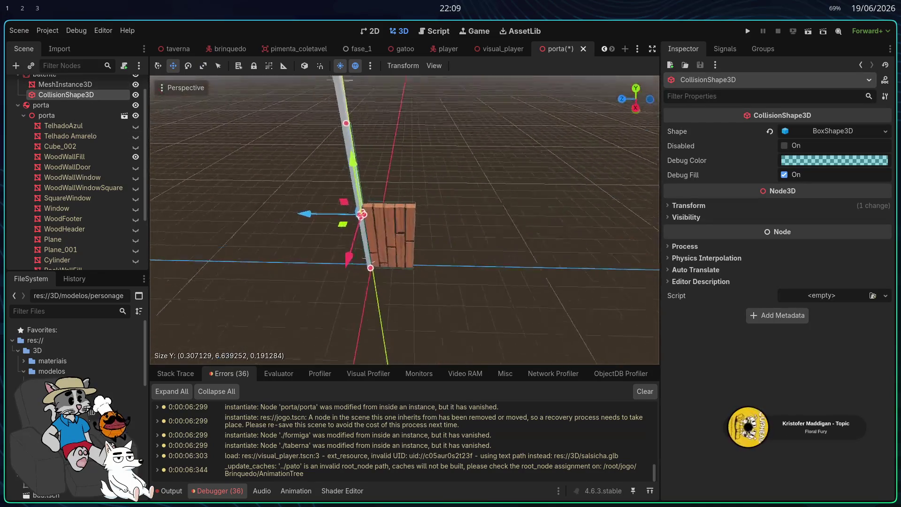
mouse_move(372, 131)
mouse_down()
mouse_move(379, 231)
mouse_move(379, 224)
mouse_move(405, 238)
mouse_move(412, 269)
mouse_up()
key(f)
Step: Scale the batente post mesh down along its height to match, and launch the game
click(405, 161)
key(e)
key(r)
key(w)
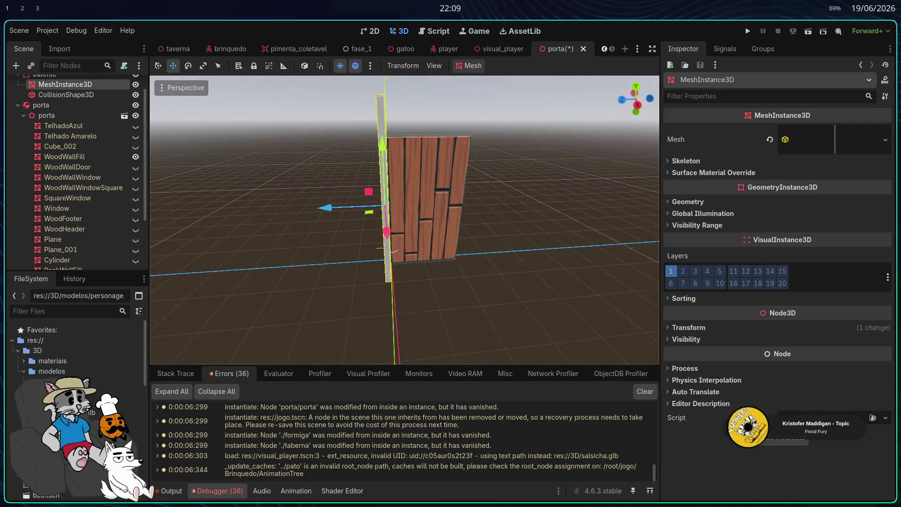
key(e)
key(r)
drag(386, 170, 382, 151)
key(w)
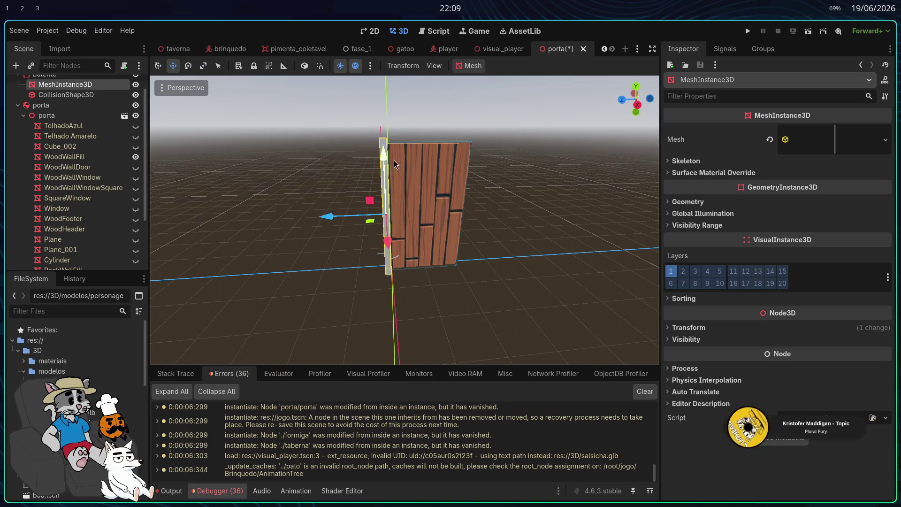
click(747, 32)
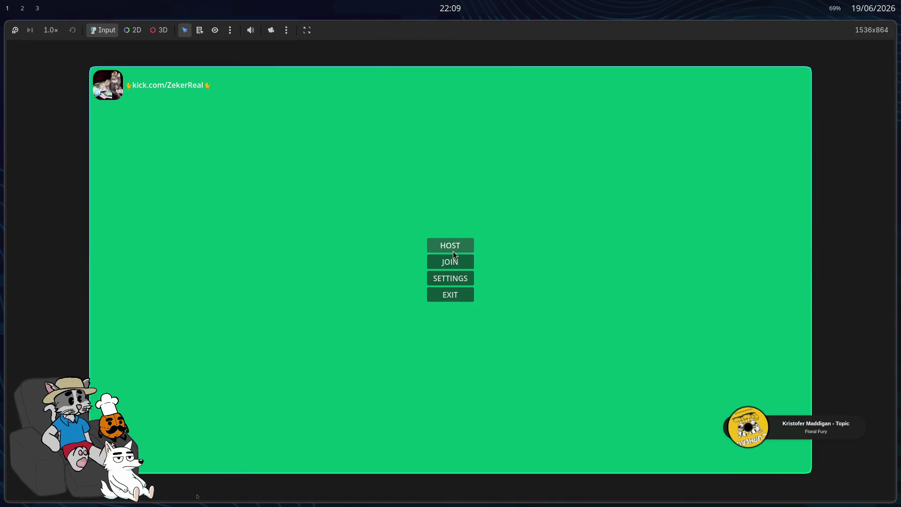
Step: Host and start a tavern match, walk toward the door, then stop the game with F8
click(453, 252)
click(728, 456)
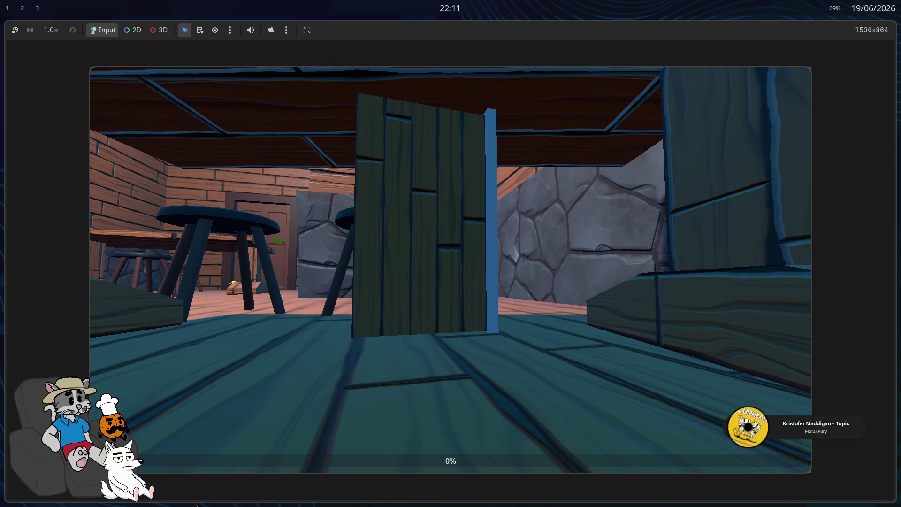
click(450, 270)
key(w)
key(w)
key(w)
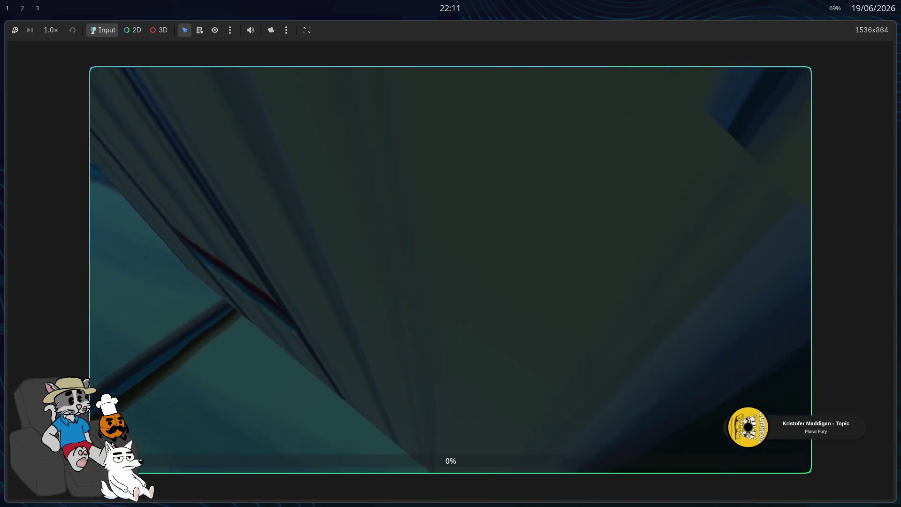
key(w)
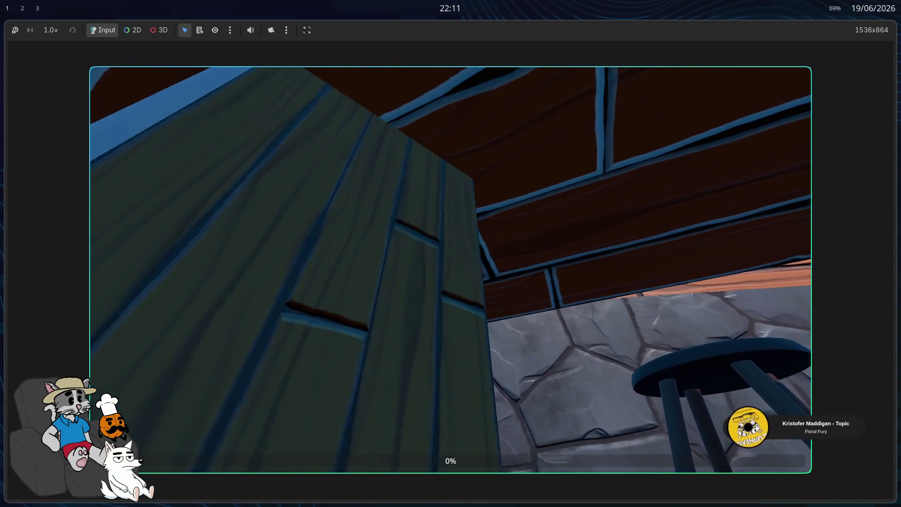
key(F8)
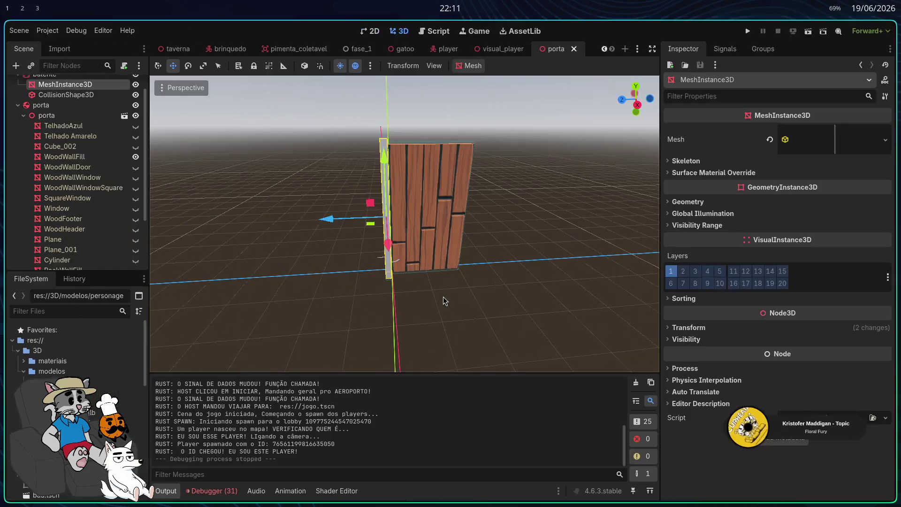
Step: Select the porta rigid body and raise its mass to about 0.86 kg
click(443, 245)
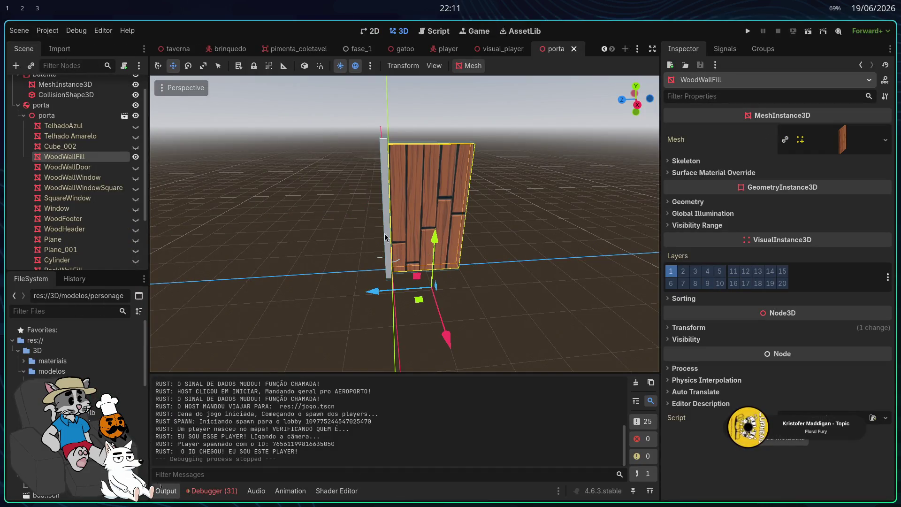
click(23, 115)
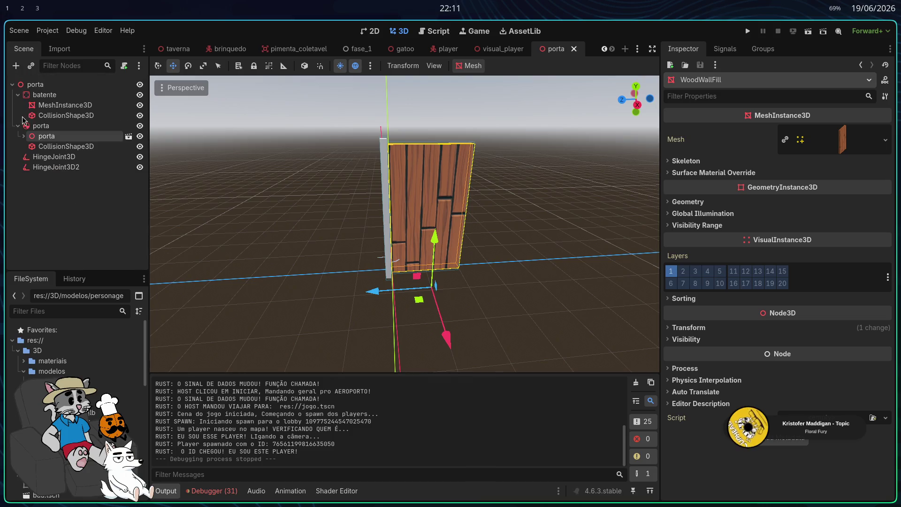
click(41, 126)
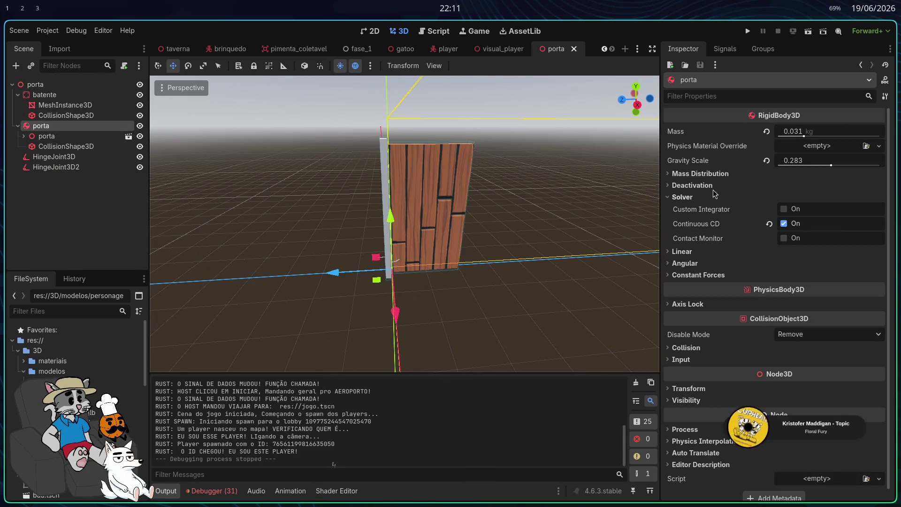
drag(804, 137, 827, 137)
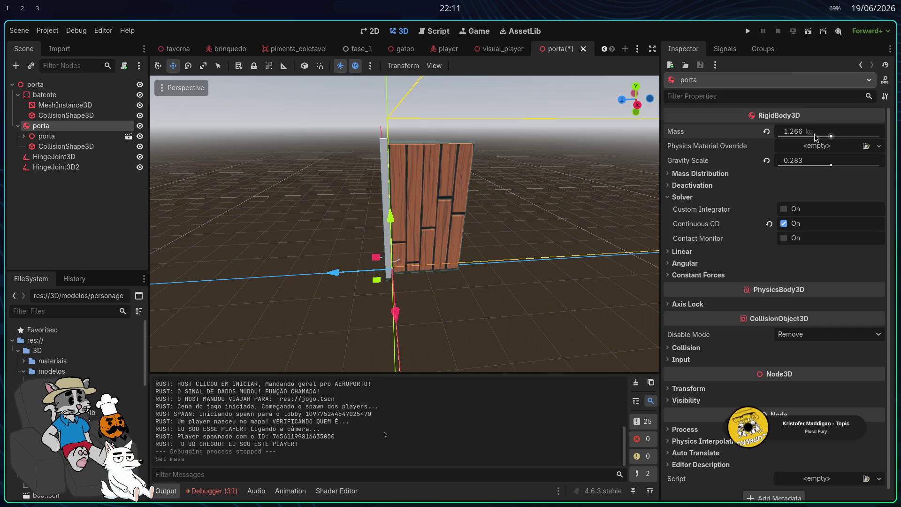
Step: Run the game, host a tavern match and walk past the pillar, then relaunch and start another match
click(747, 31)
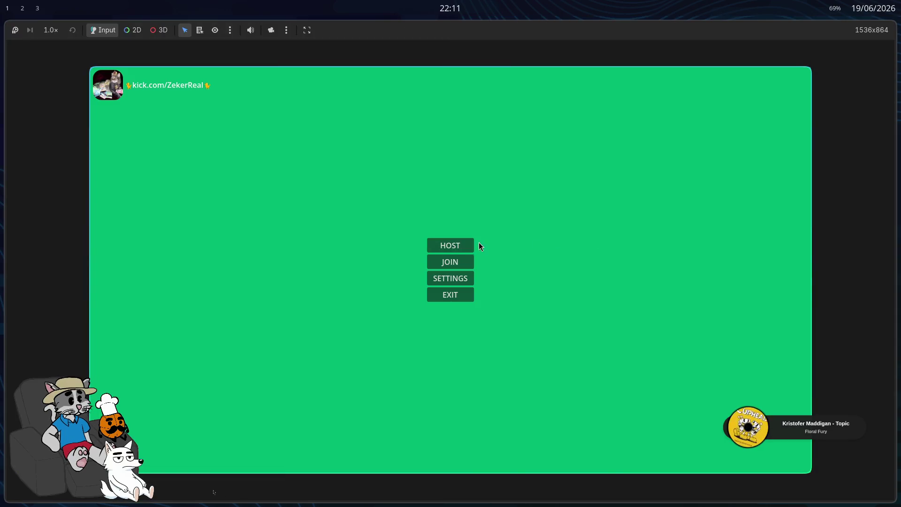
click(471, 245)
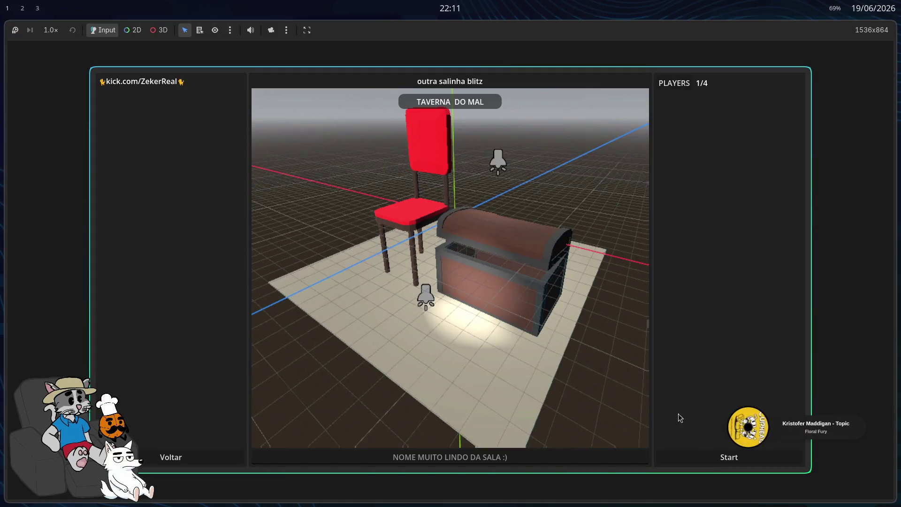
click(717, 454)
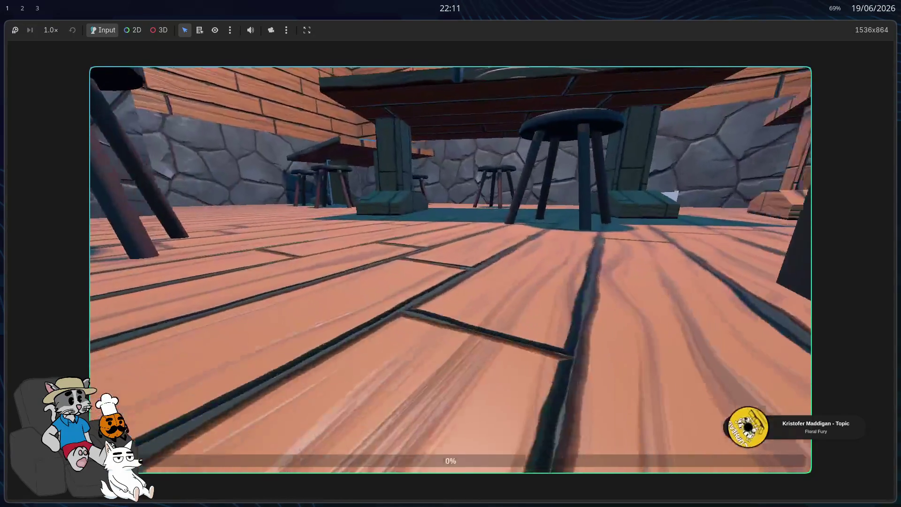
key(w)
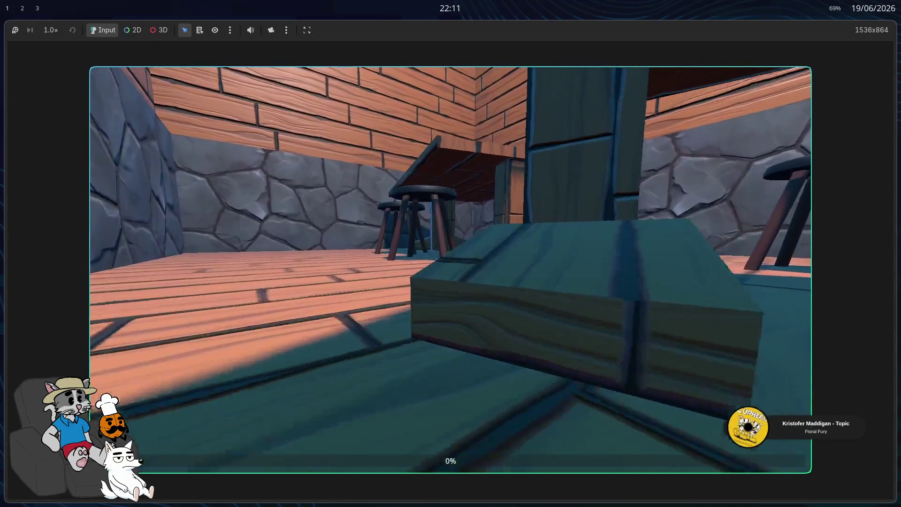
key(w)
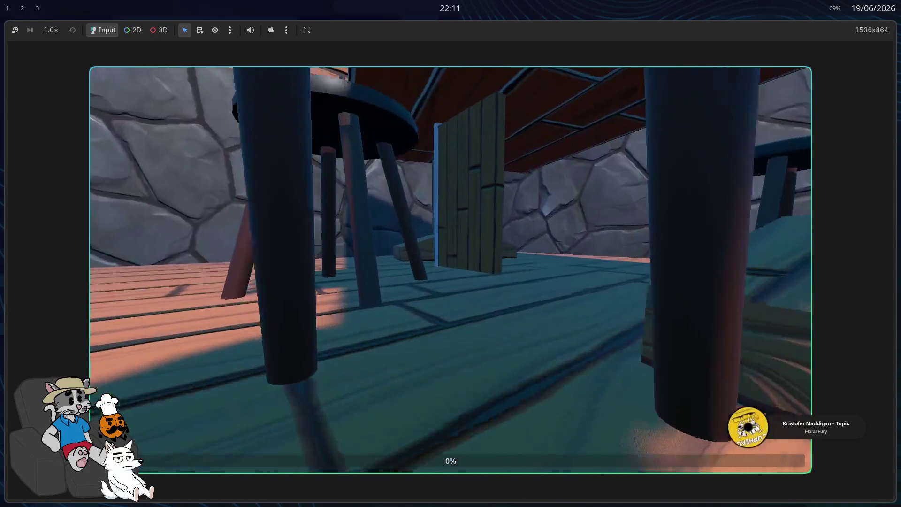
key(w)
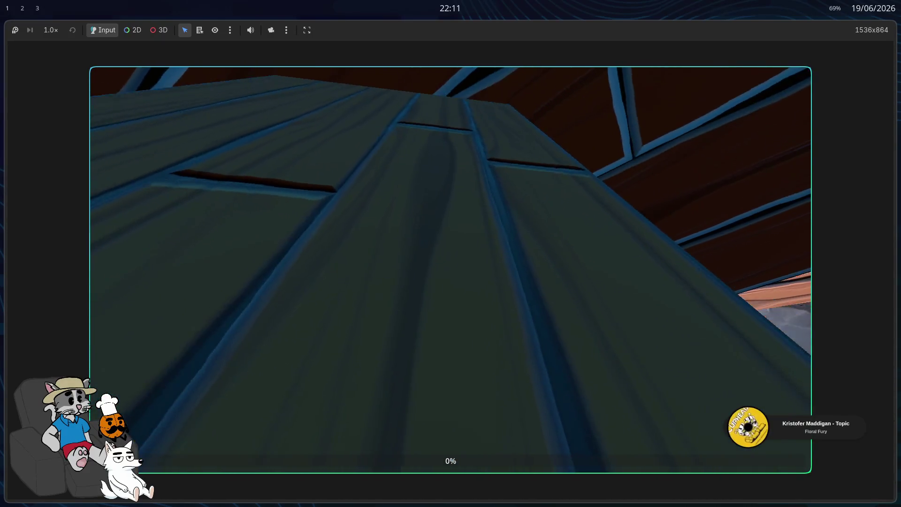
key(s)
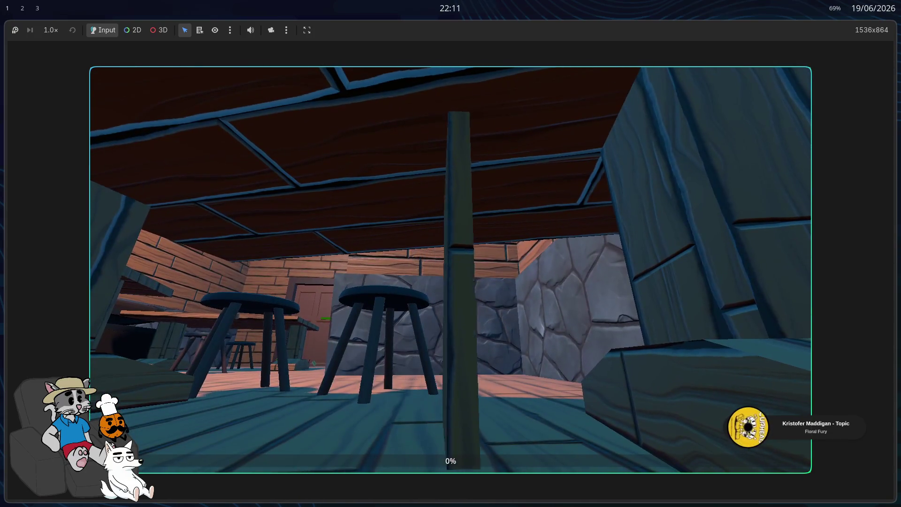
key(w)
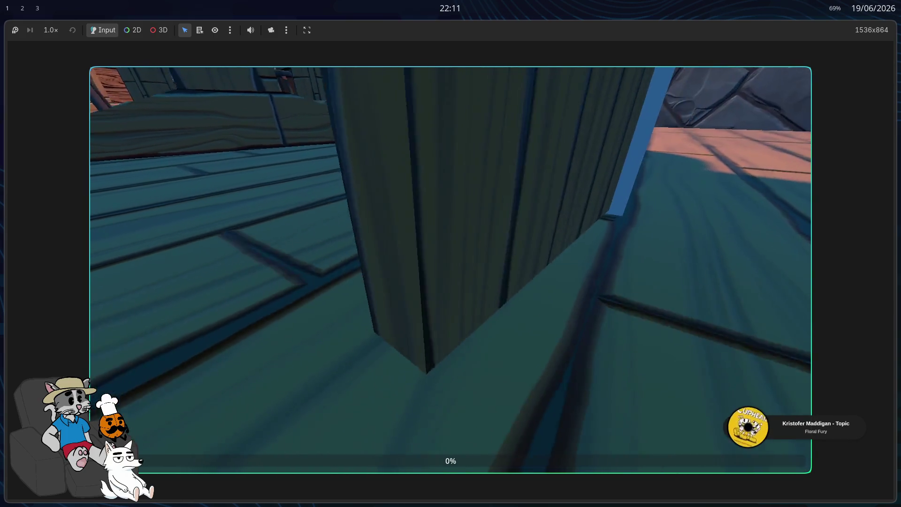
key(Escape)
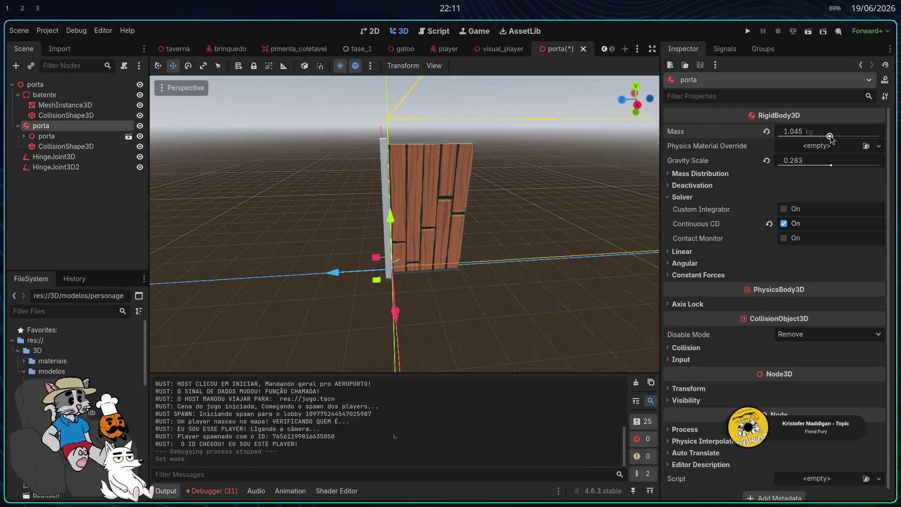
click(748, 31)
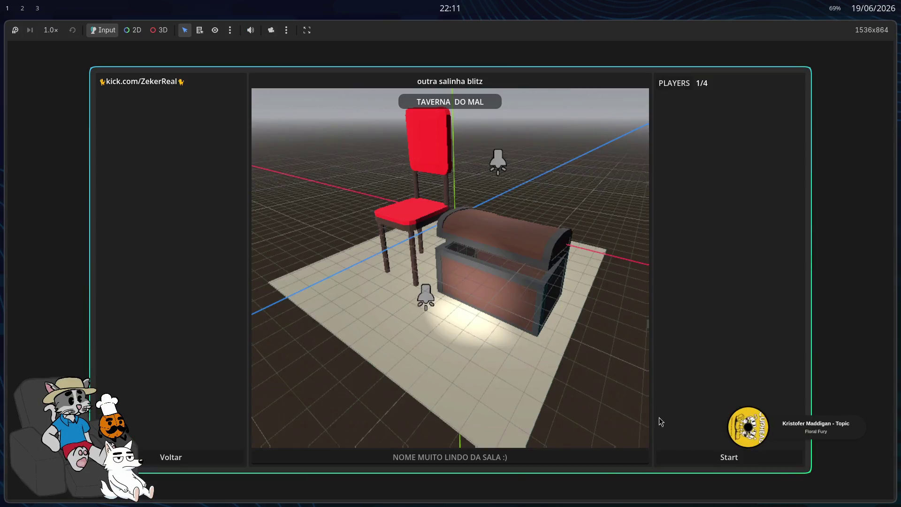
click(706, 453)
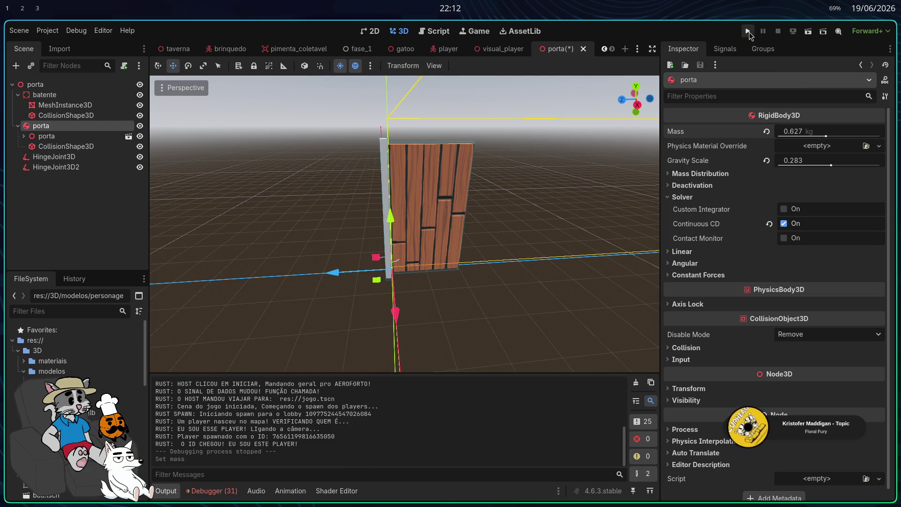
Step: Run the game, host a lobby and start a tavern match to test the door
click(748, 31)
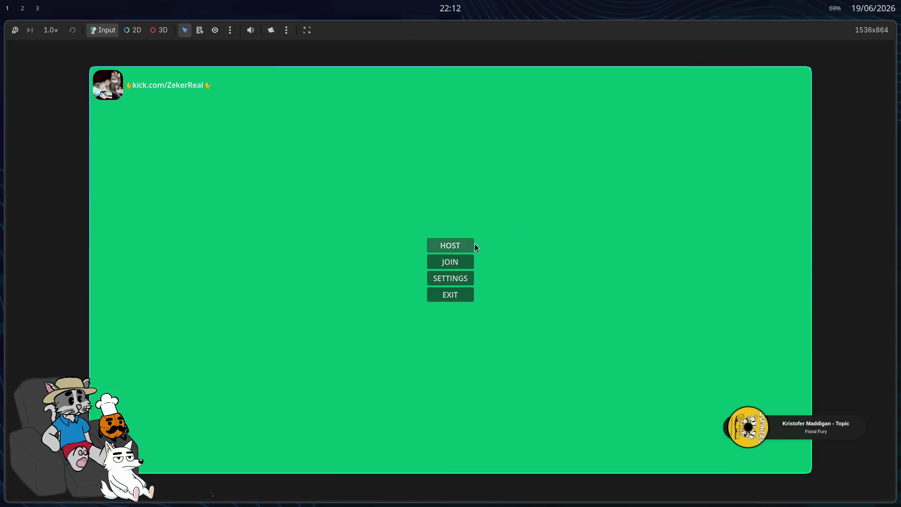
click(472, 245)
click(725, 456)
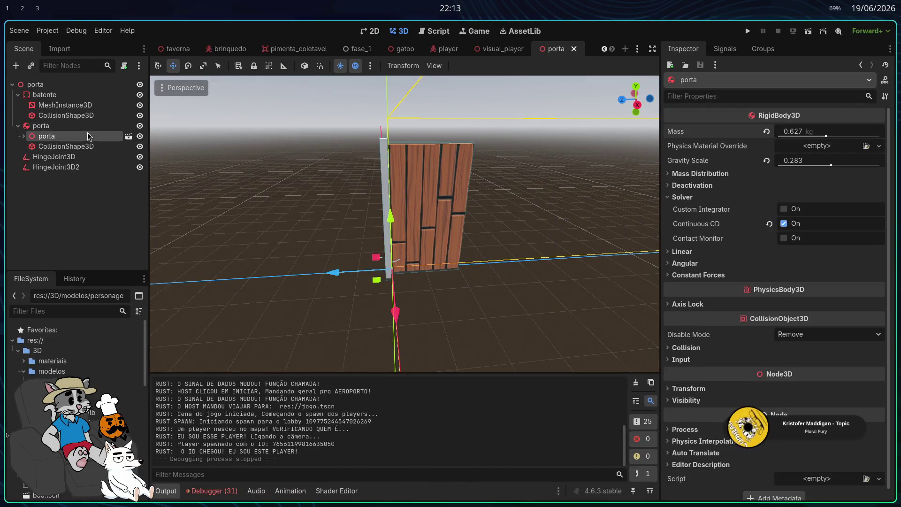
Step: Lower HingeJoint3D2 to about y 3.597 m
click(47, 136)
key(f)
mouse_move(404, 223)
mouse_down()
mouse_move(343, 233)
mouse_move(370, 213)
mouse_up()
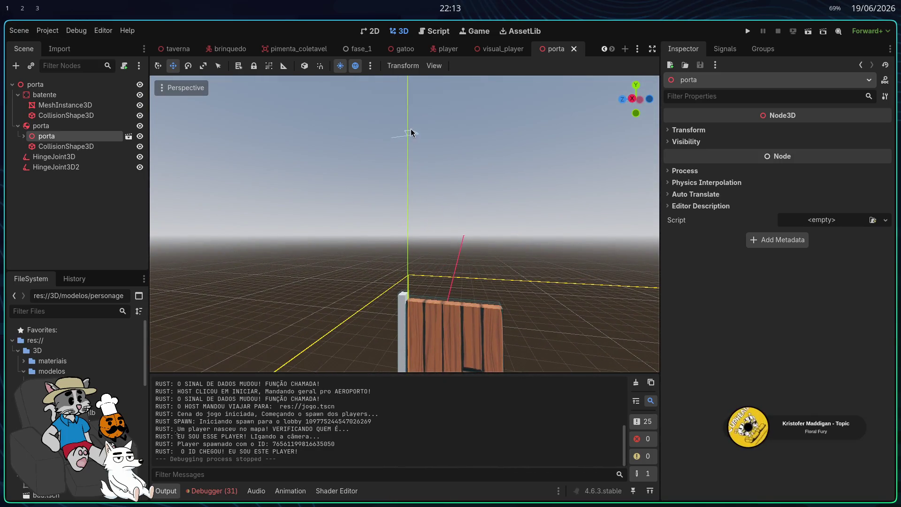
click(411, 136)
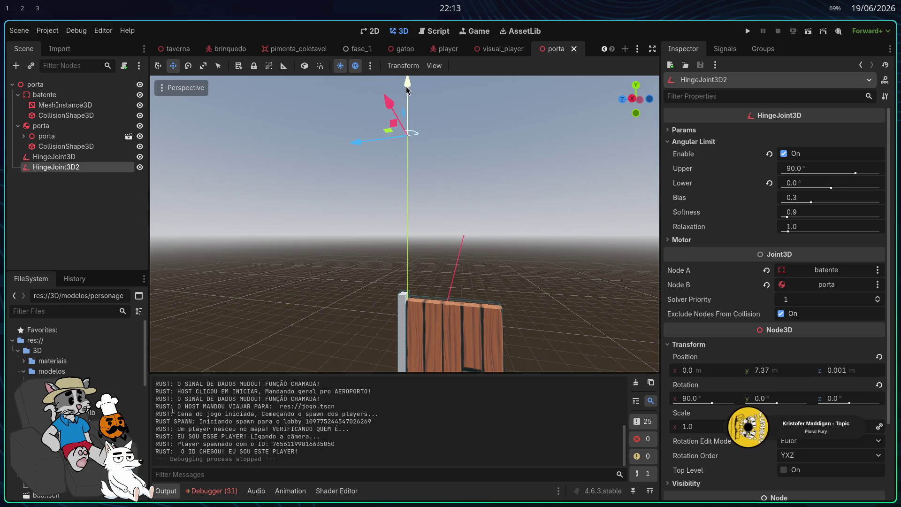
drag(405, 126, 395, 240)
Step: Run the game, host a lobby and start a tavern match to test the moved hinge
click(747, 31)
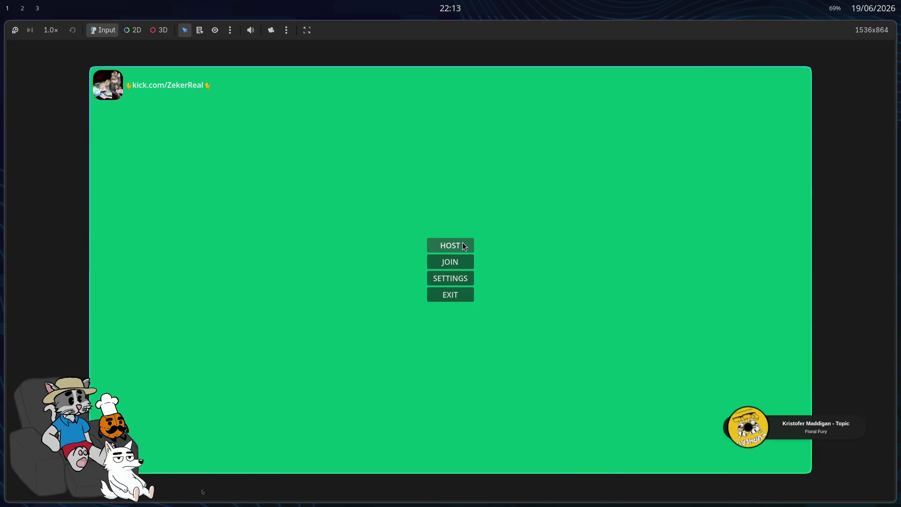
click(462, 244)
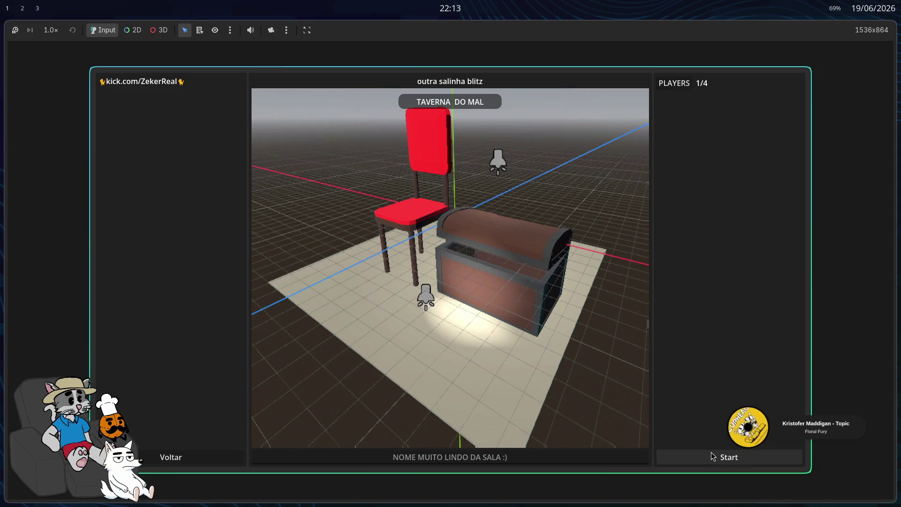
click(713, 456)
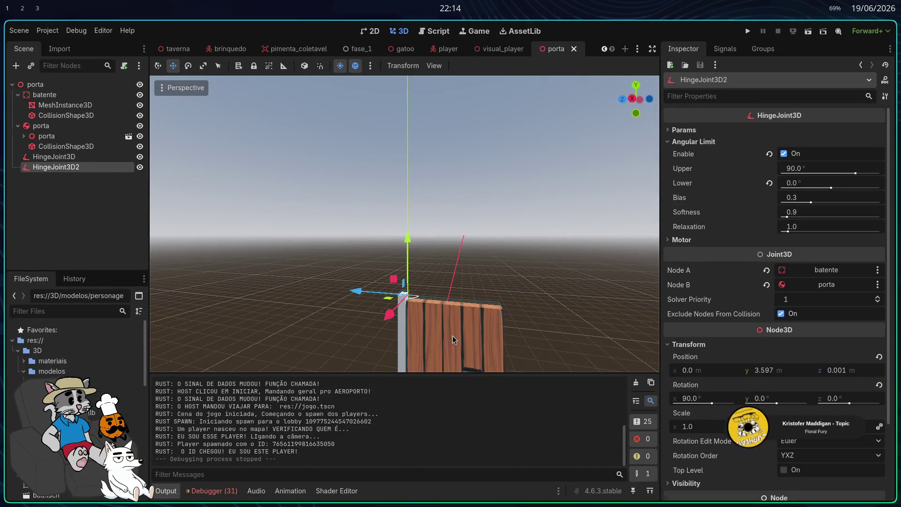
Step: Set porta's gravity scale to -0.013 and relaunch the game
click(454, 339)
click(40, 126)
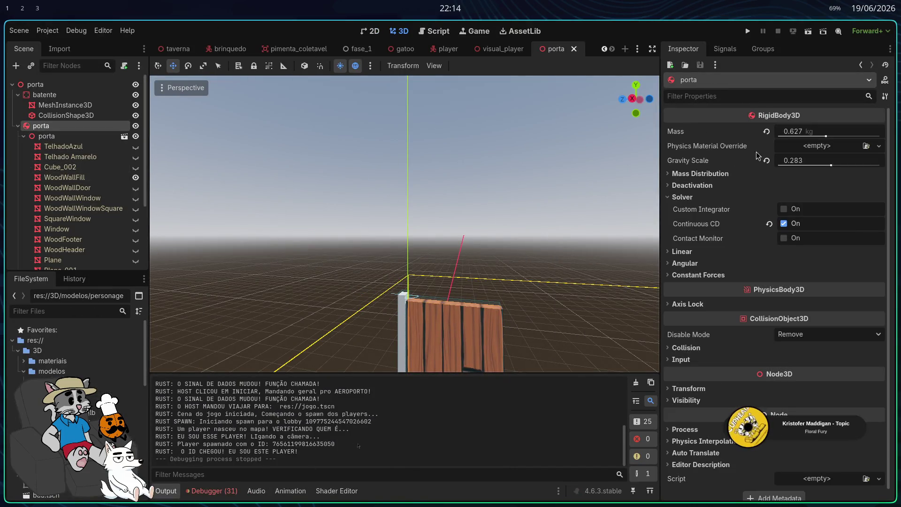
drag(831, 165, 829, 167)
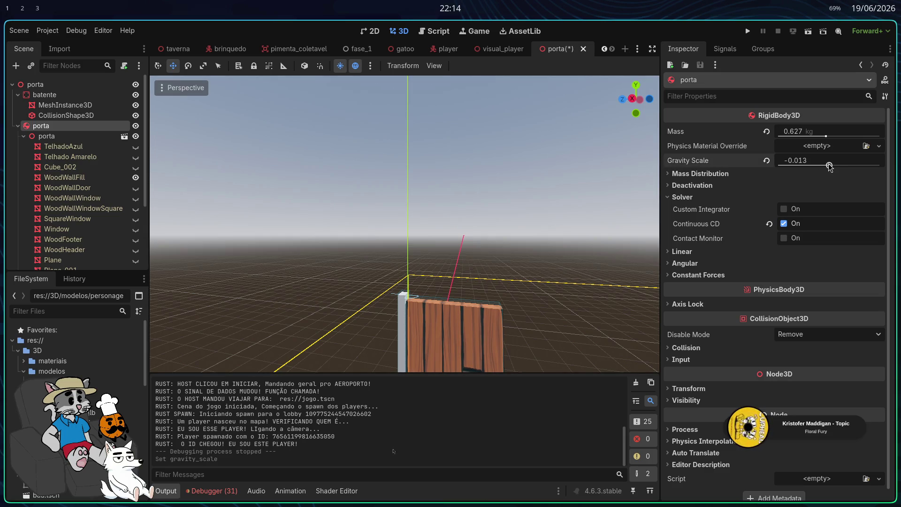
click(747, 31)
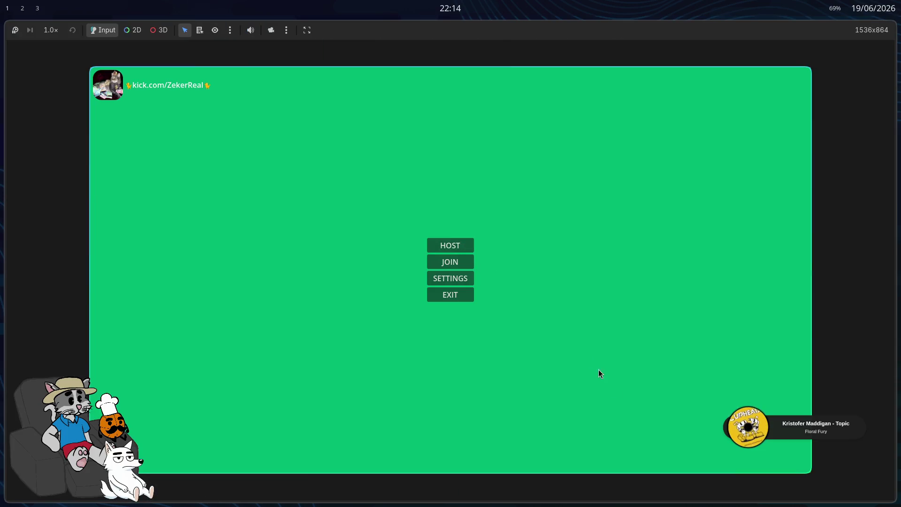
Step: Host and start a match, walk toward the tavern tables, then switch to the code editor
click(450, 245)
click(744, 457)
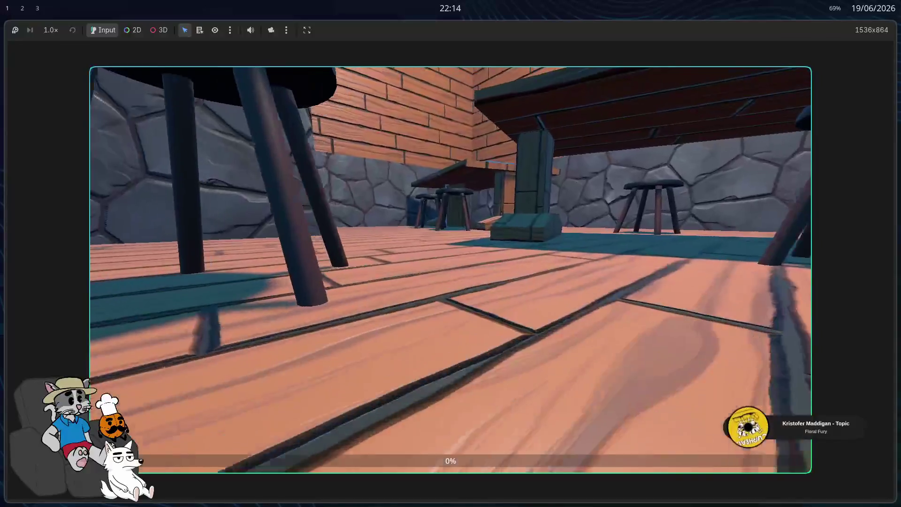
key(w)
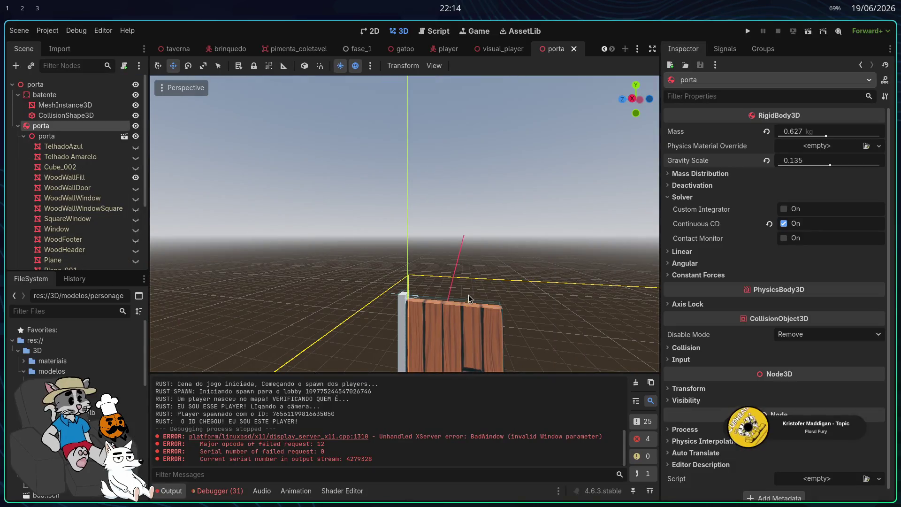
scroll(474, 254, down, 4)
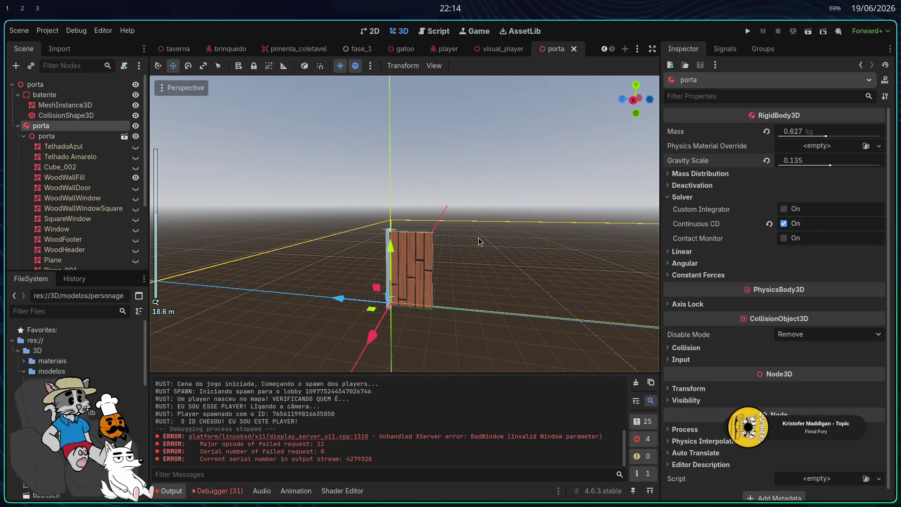
key(alt+Tab)
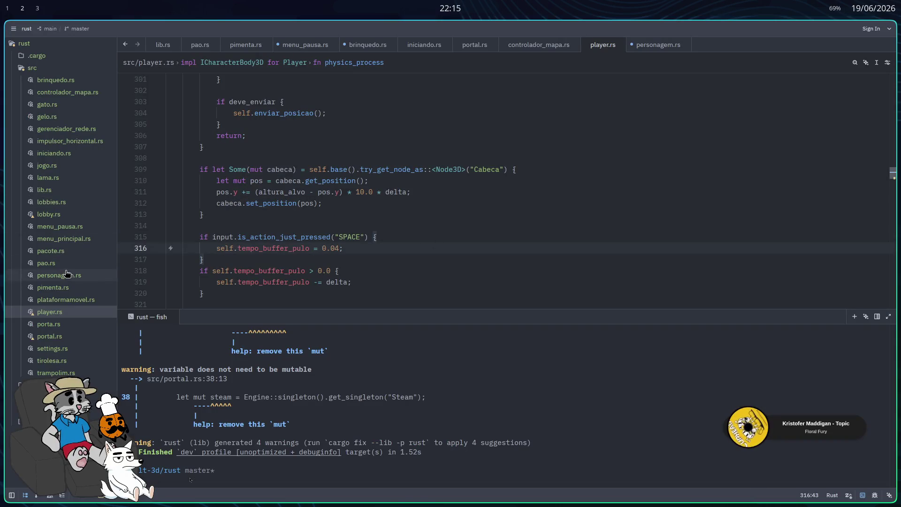
Step: Change forca_minima on line 25 of porta.rs from 0.2 to 0.01 and save
click(71, 328)
scroll(419, 225, up, 10)
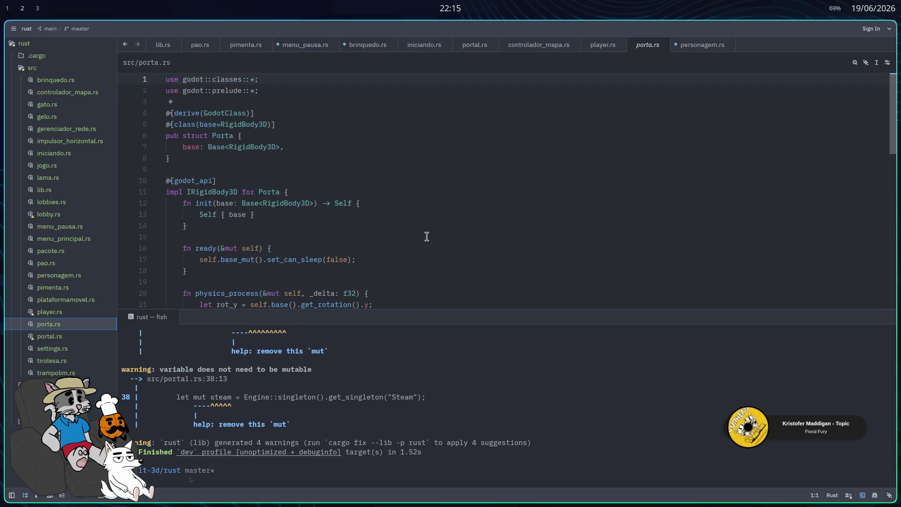
scroll(427, 236, down, 3)
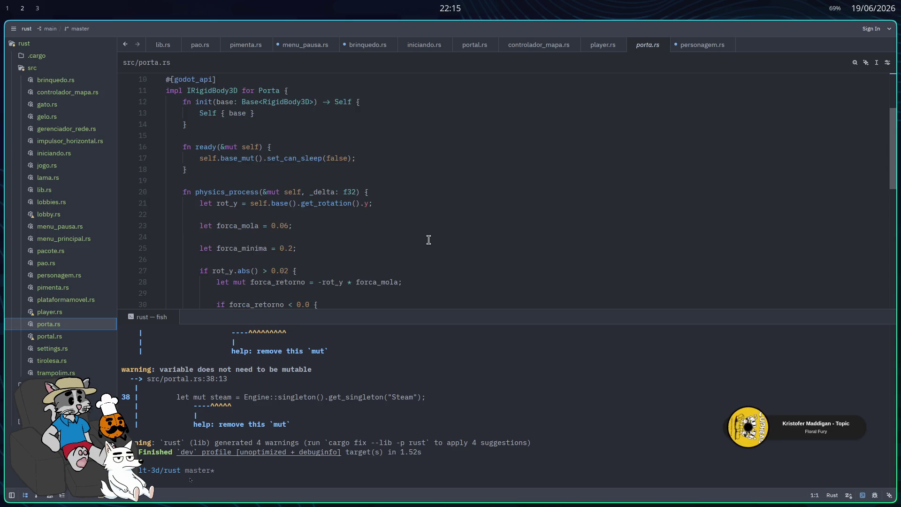
scroll(429, 240, down, 2)
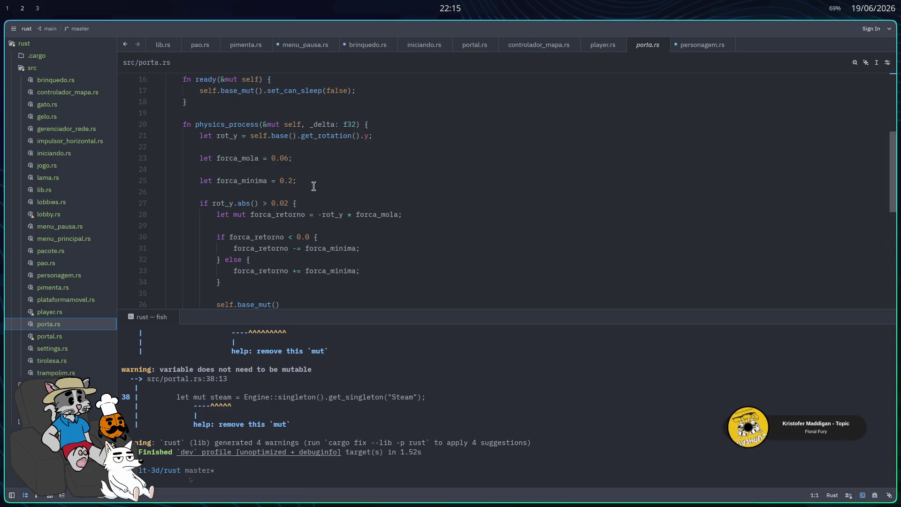
click(288, 185)
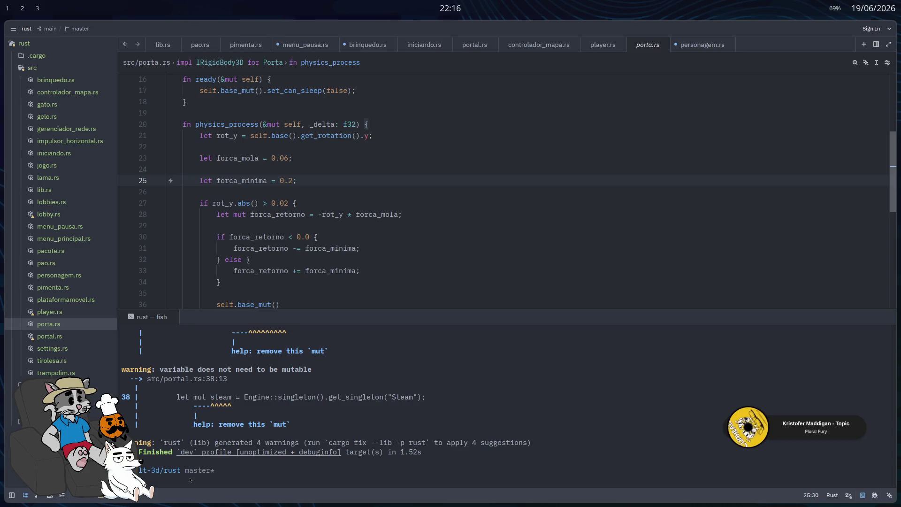
key(shift+Right)
text(01)
key(ctrl+s)
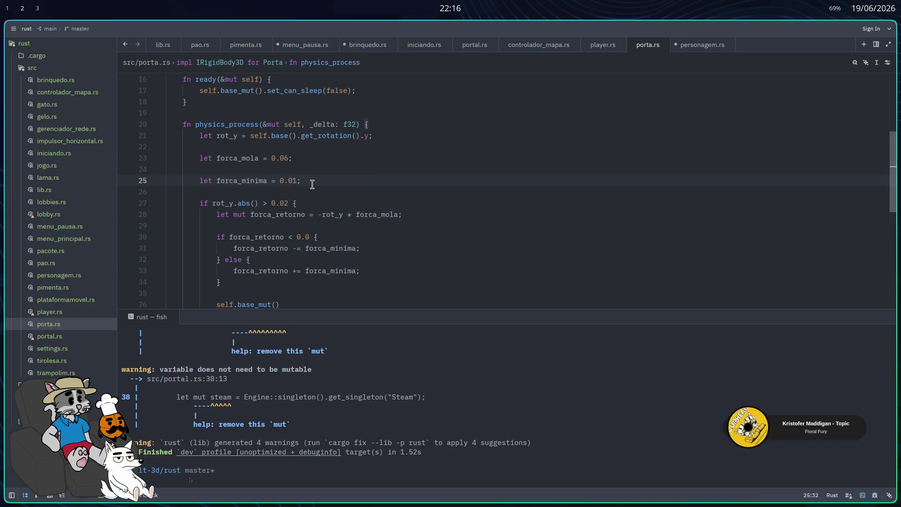
Step: Rebuild the Rust library with cargo build in the terminal, then return to Godot
click(497, 472)
text(cargo build)
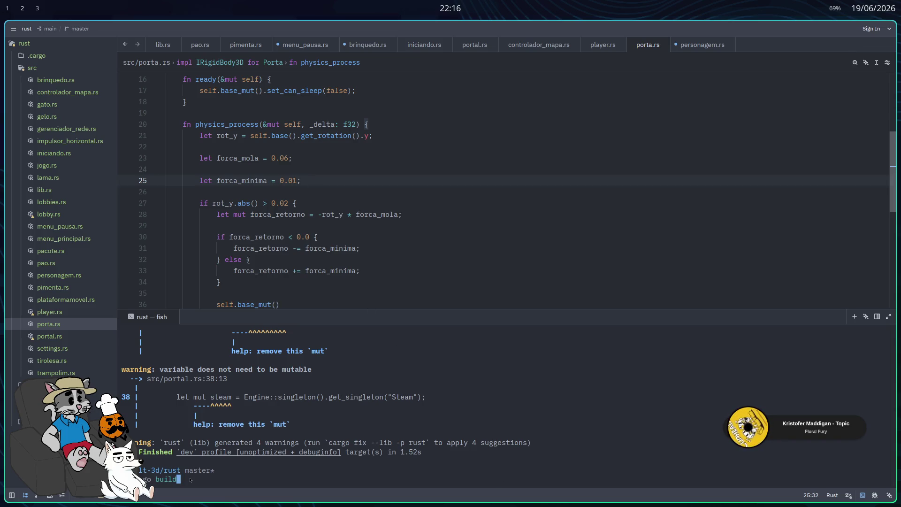
key(Return)
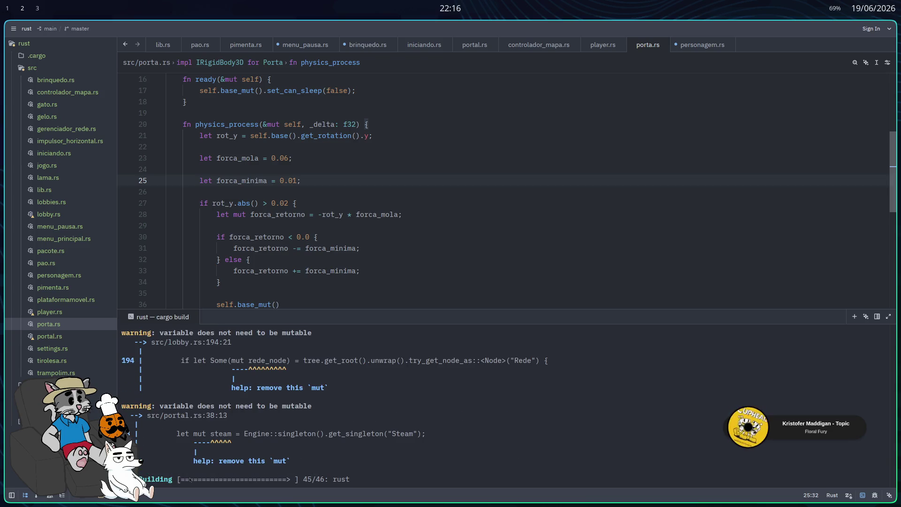
key(alt+Tab)
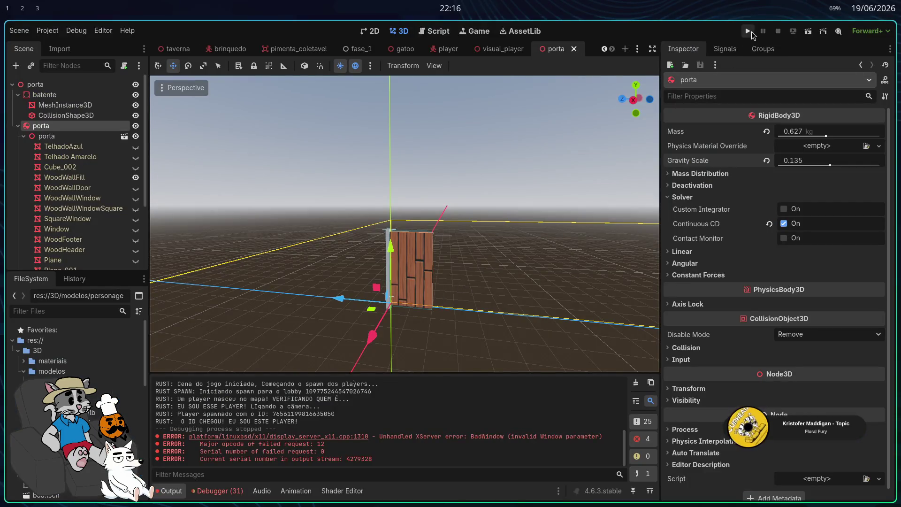
Step: Run the rebuilt game, host a tavern match and walk toward the door, then return to Zed
click(748, 31)
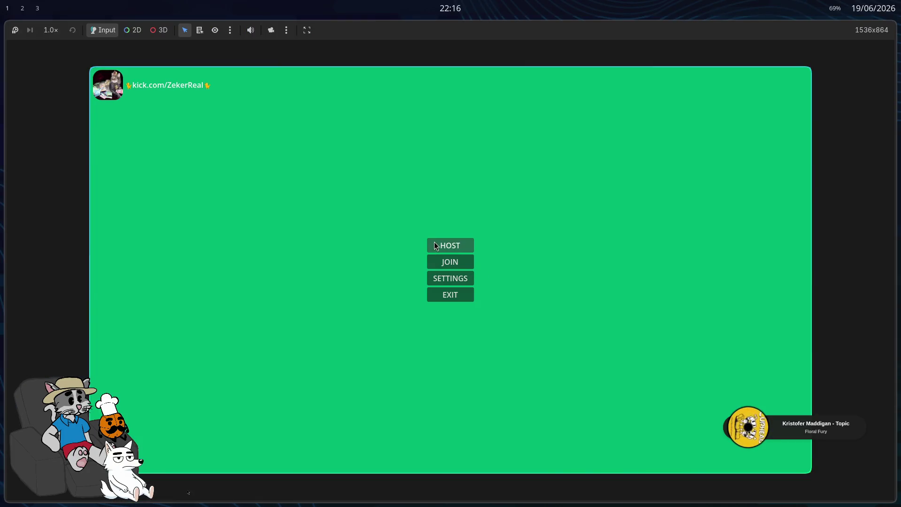
click(434, 242)
click(712, 455)
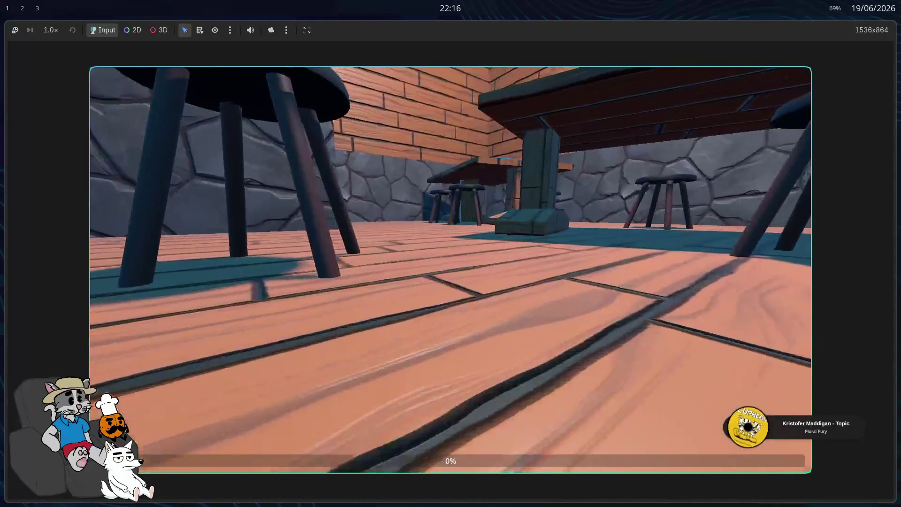
key(w)
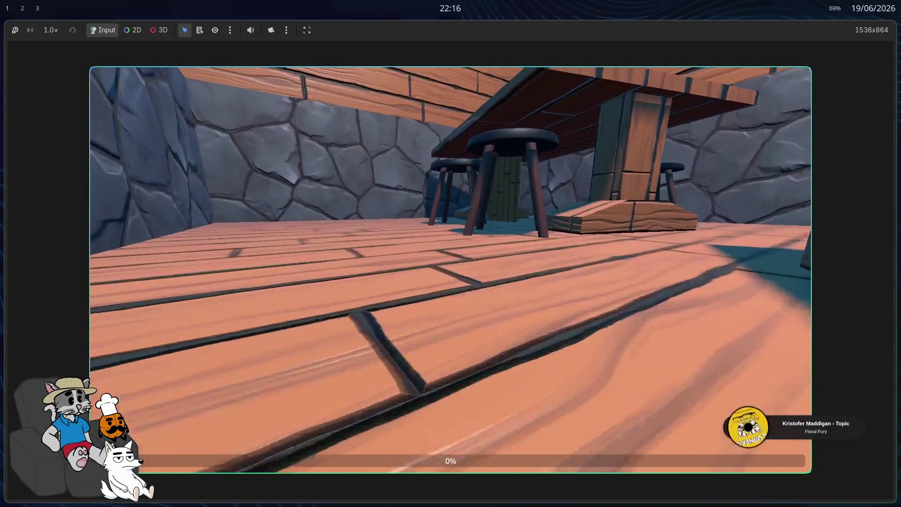
key(w)
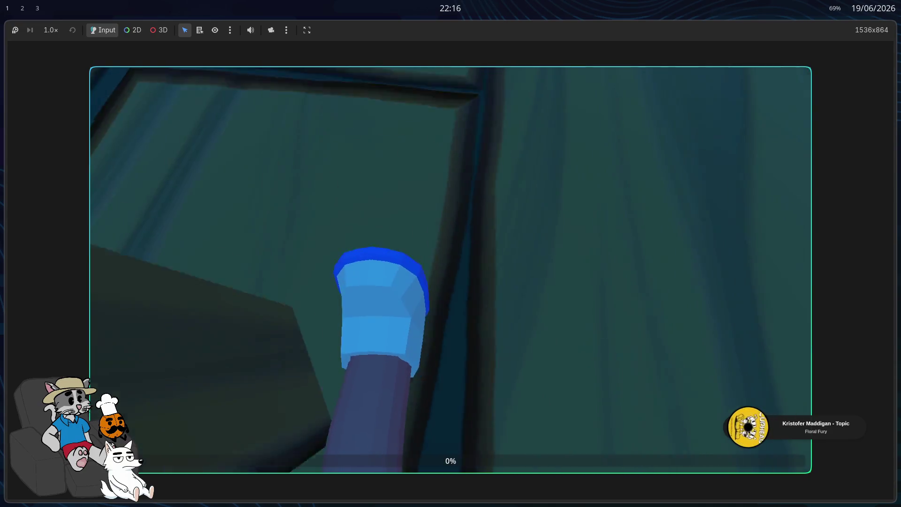
key(w)
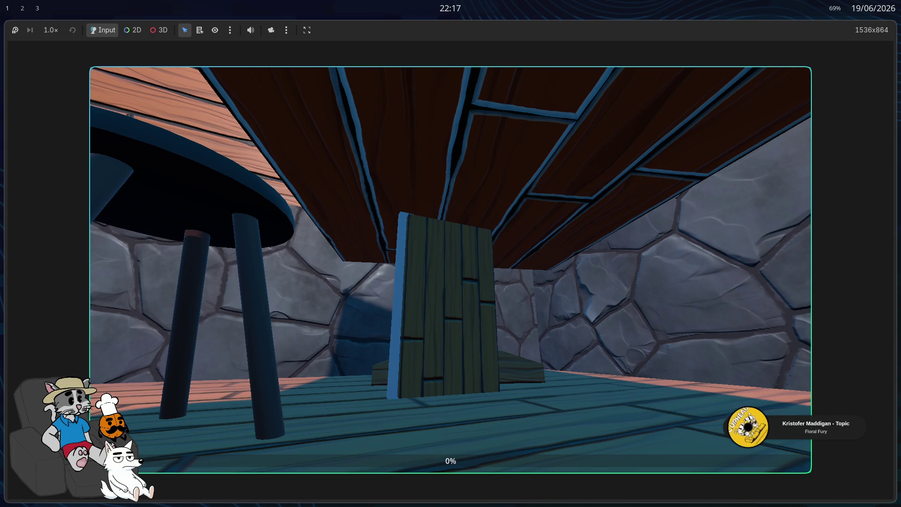
key(super+q)
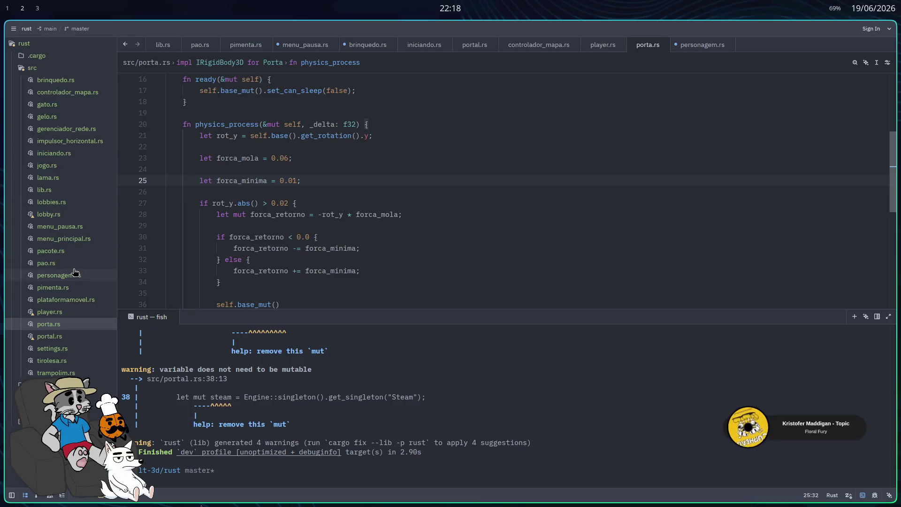
Step: Open player.rs in Zed and scroll through its code
click(72, 313)
scroll(436, 254, down, 15)
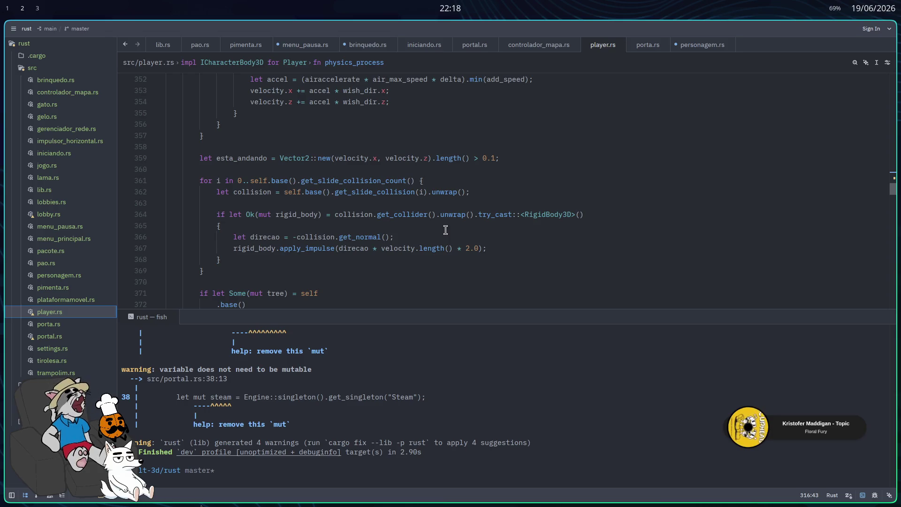
scroll(437, 225, down, 1)
scroll(451, 217, up, 7)
scroll(450, 216, up, 4)
scroll(451, 216, down, 4)
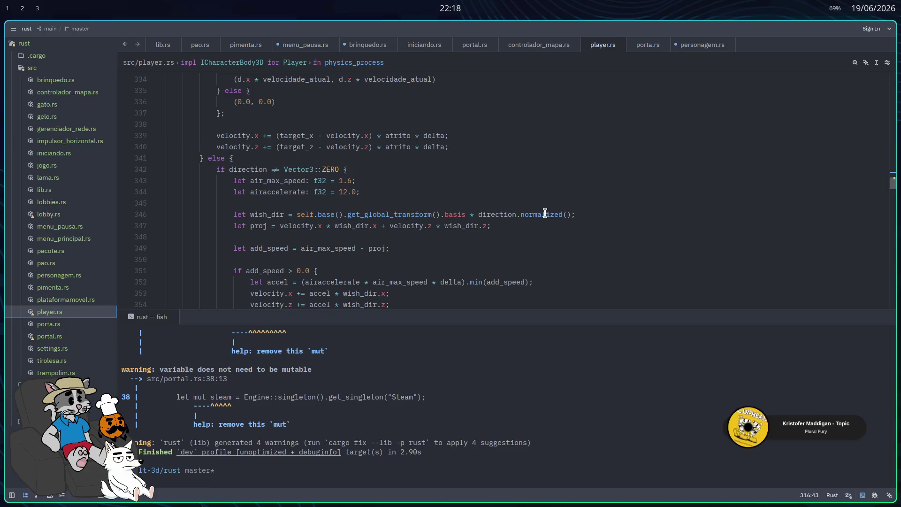
scroll(501, 200, down, 1)
scroll(507, 187, up, 3)
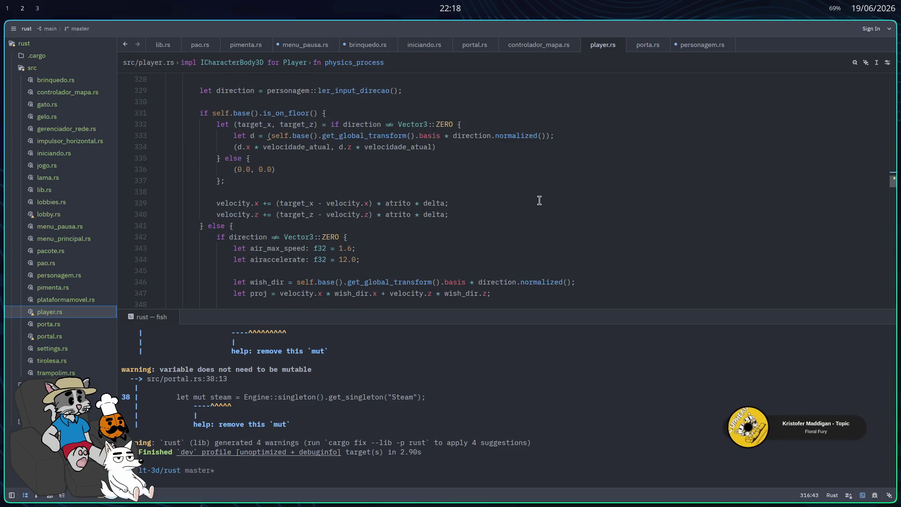
scroll(546, 210, up, 1)
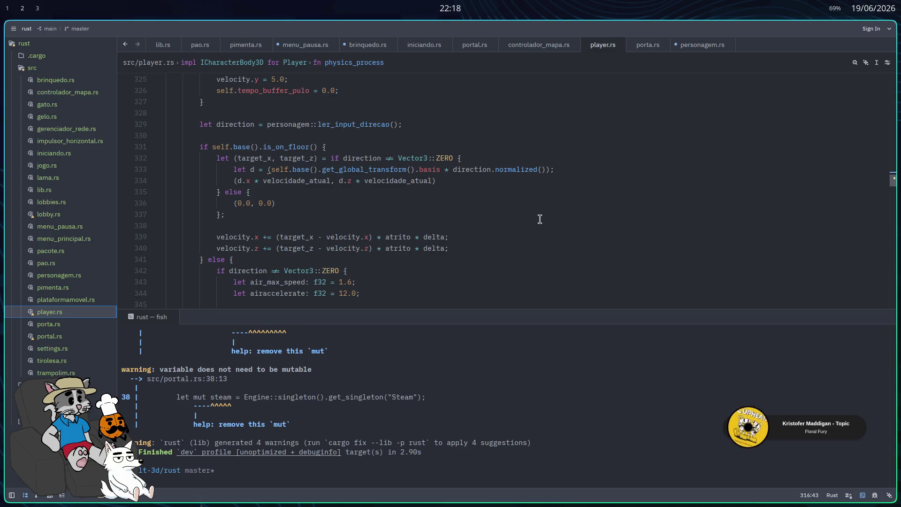
scroll(553, 202, up, 1)
Step: Search player.rs for 'appl' to reach the apply_impulse call on line 367, then return to Godot
click(558, 181)
key(ctrl+f)
text(appl)
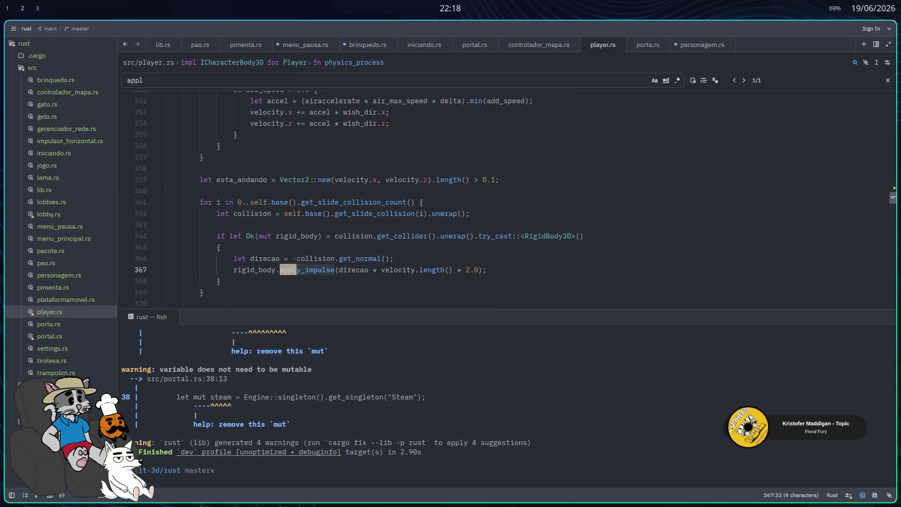
scroll(507, 195, down, 2)
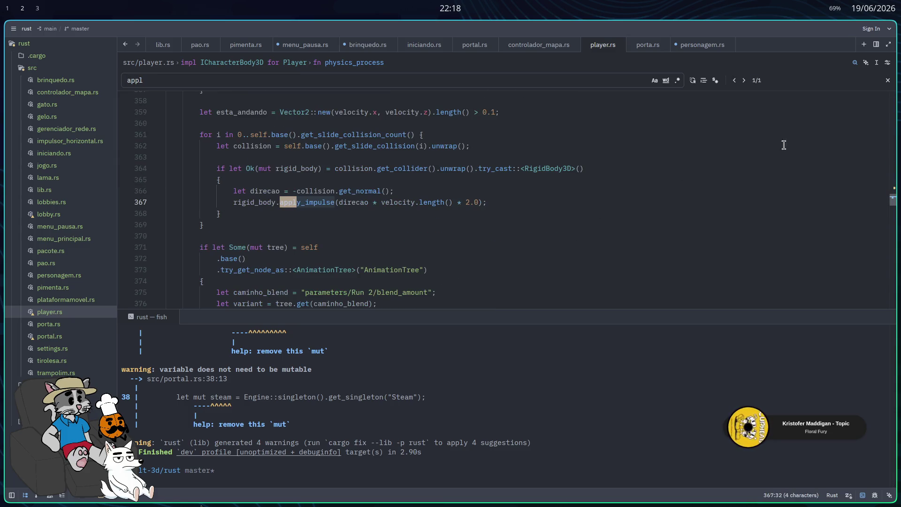
click(888, 80)
click(598, 198)
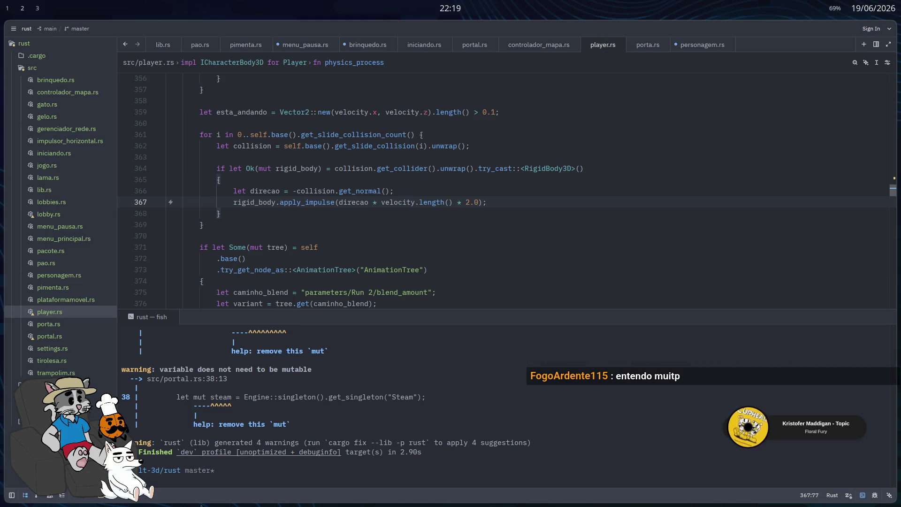
key(super+2)
key(super+3)
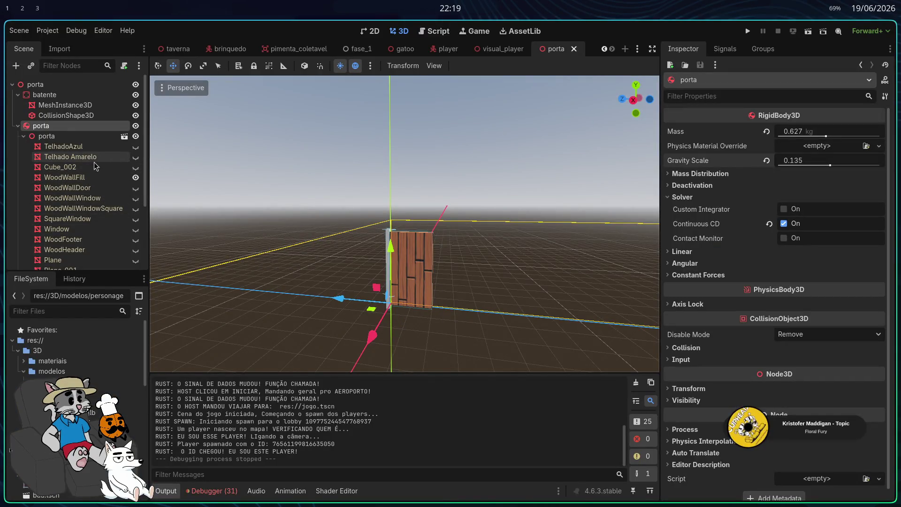
Step: Delete the duplicate HingeJoint3D2 from the porta door scene
scroll(88, 167, down, 4)
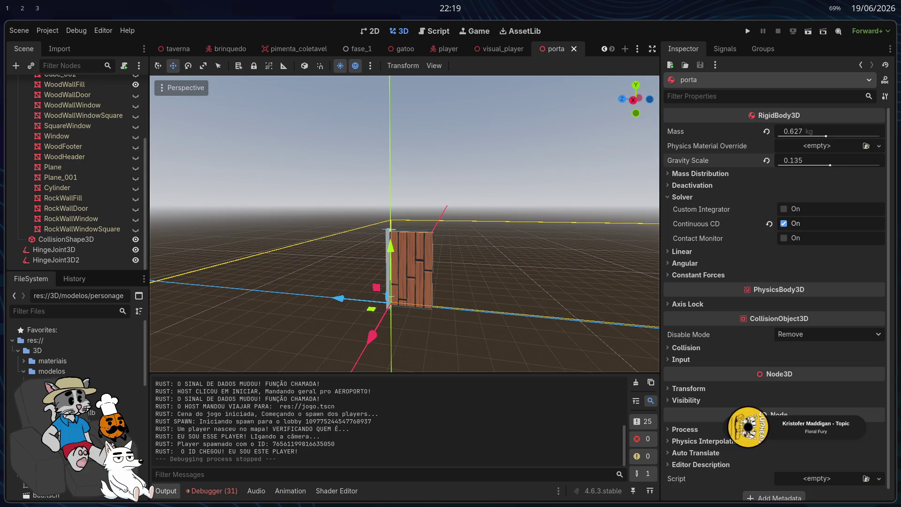
click(69, 251)
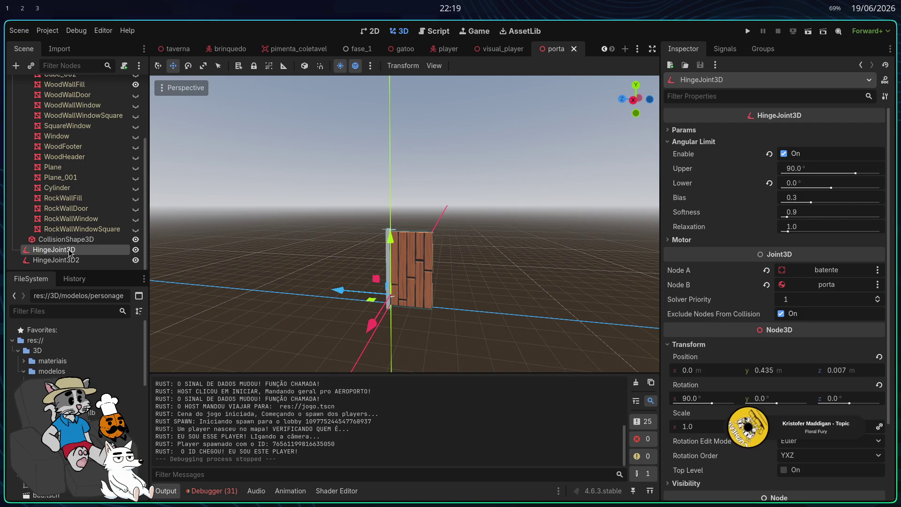
click(76, 260)
key(Delete)
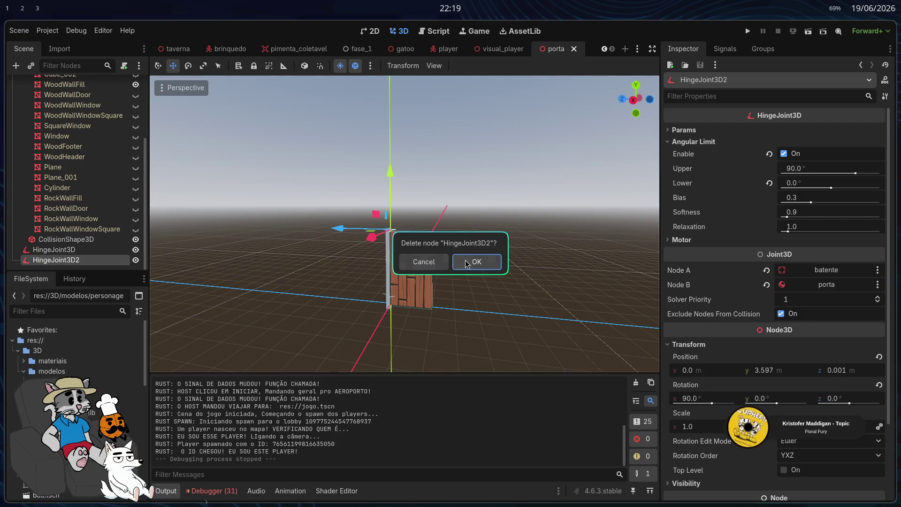
click(475, 262)
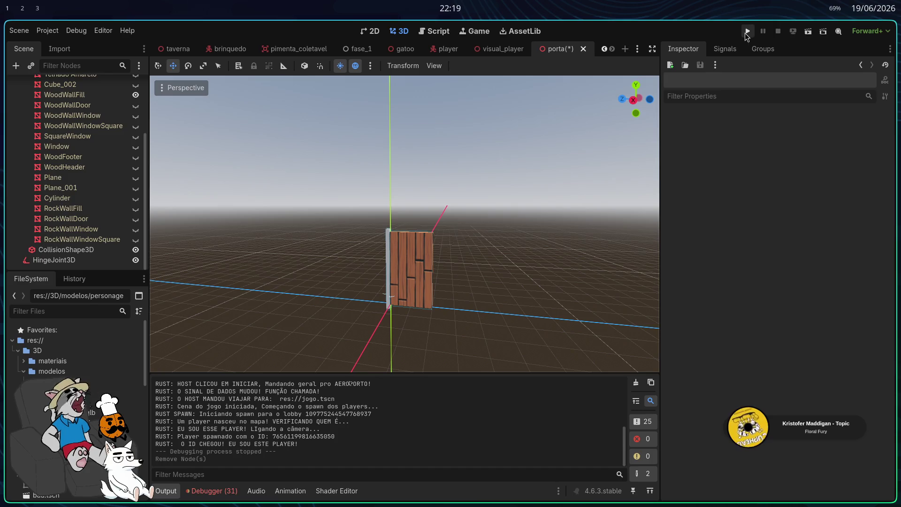
Step: Select the porta RigidBody3D and review its axis lock, mass distribution and deactivation settings
scroll(97, 260, up, 5)
click(78, 137)
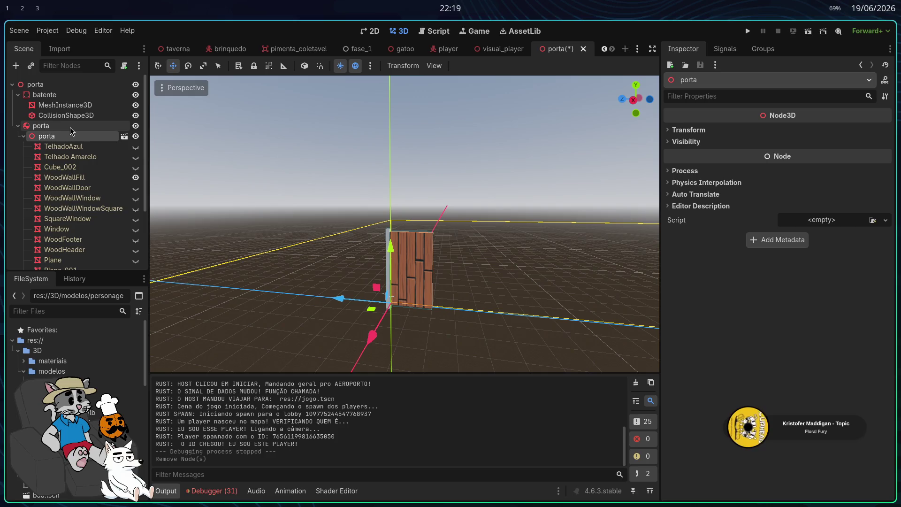
click(70, 128)
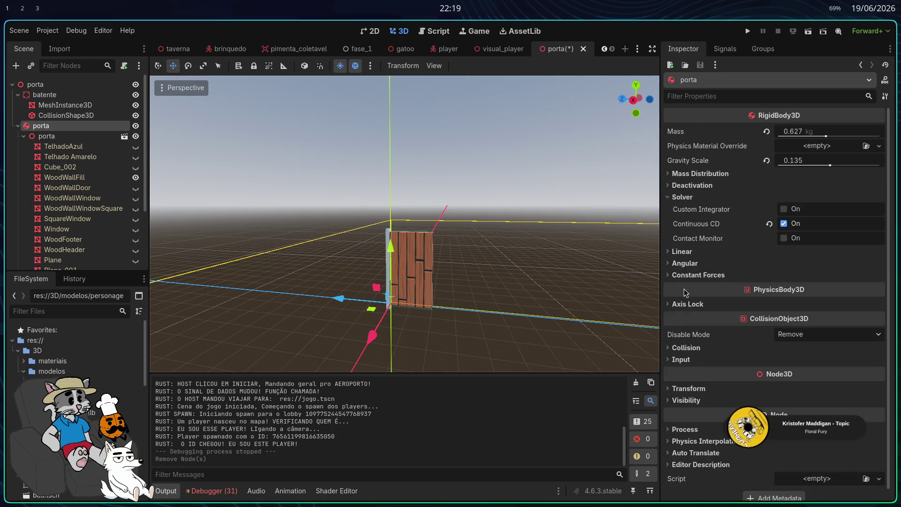
click(679, 305)
click(679, 305)
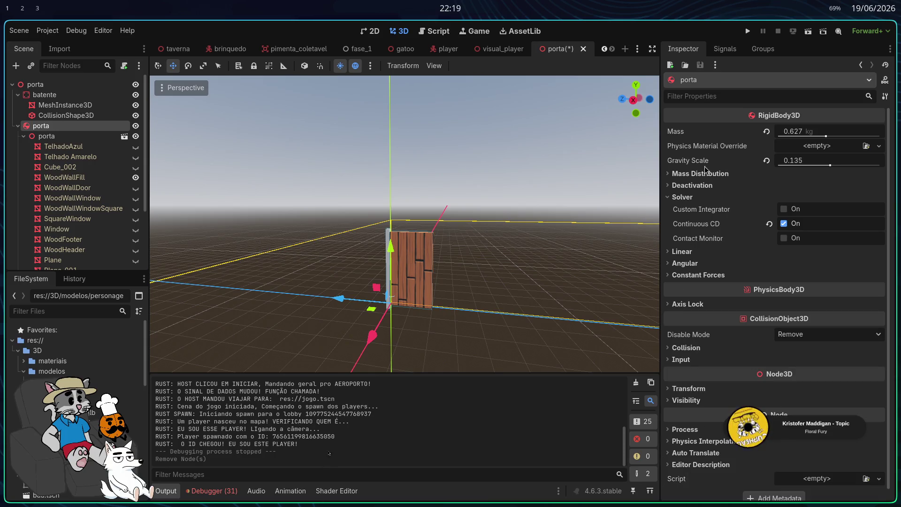
click(666, 175)
click(667, 174)
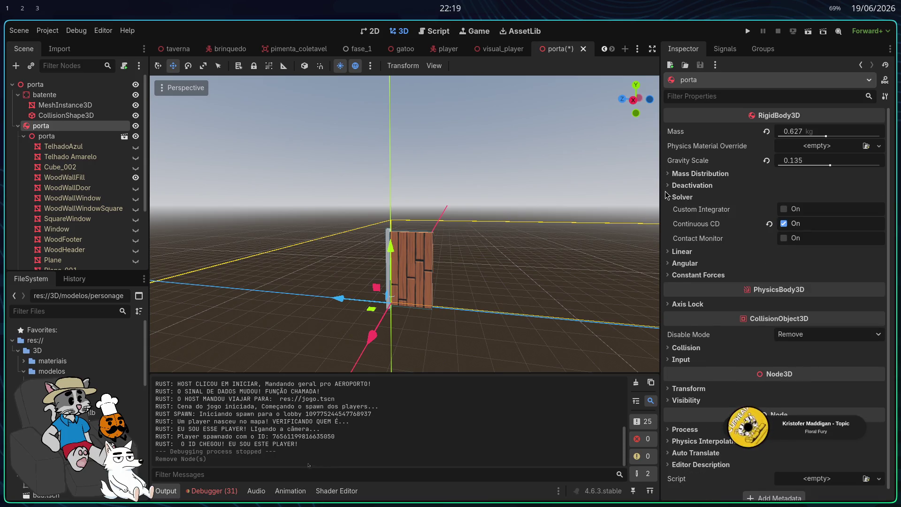
click(668, 185)
click(668, 186)
Step: Review porta's solver, linear and angular settings, then save and run the project
click(672, 198)
click(672, 198)
click(671, 198)
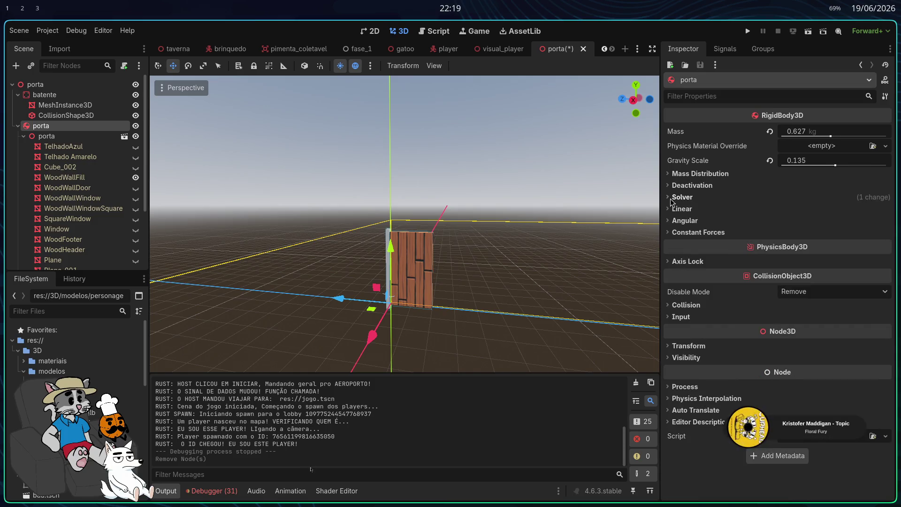
click(671, 209)
click(671, 210)
click(671, 221)
click(671, 221)
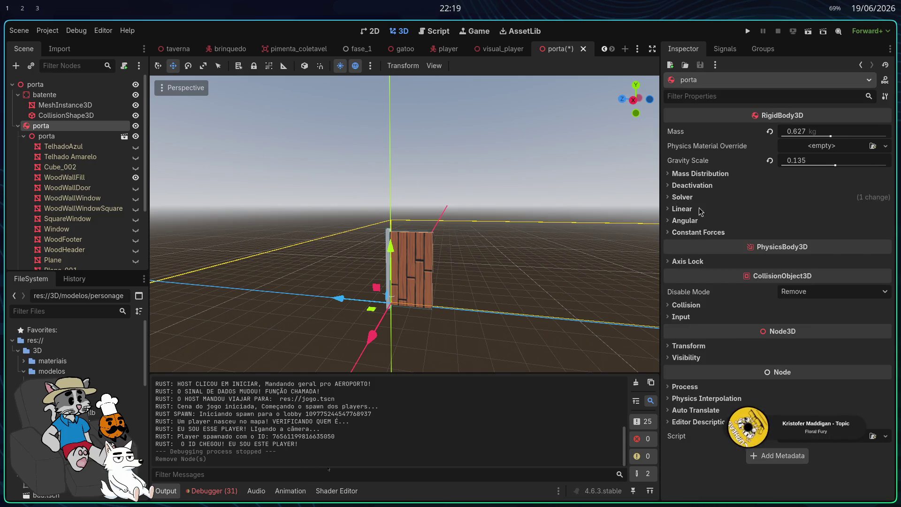
click(748, 31)
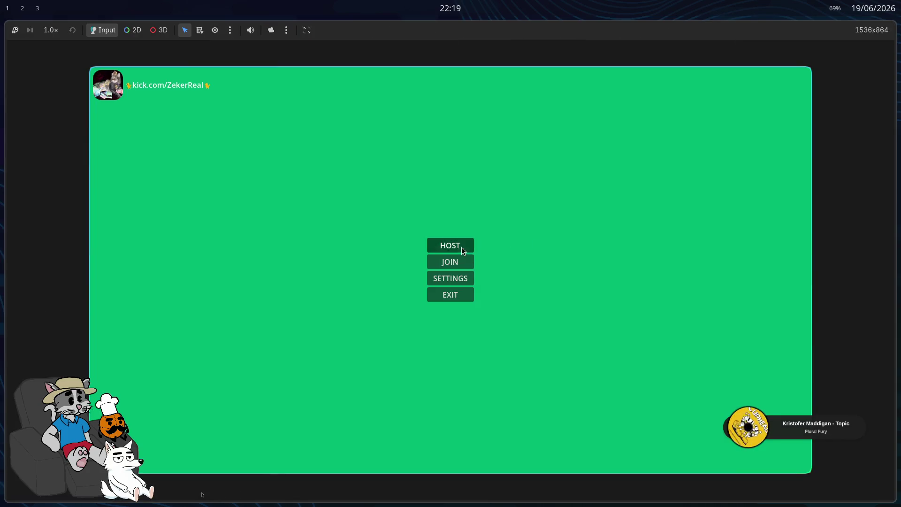
Step: Start a tavern match from the lobby, walk forward past the stools toward the wall, then stop the game with F8
click(460, 247)
click(731, 456)
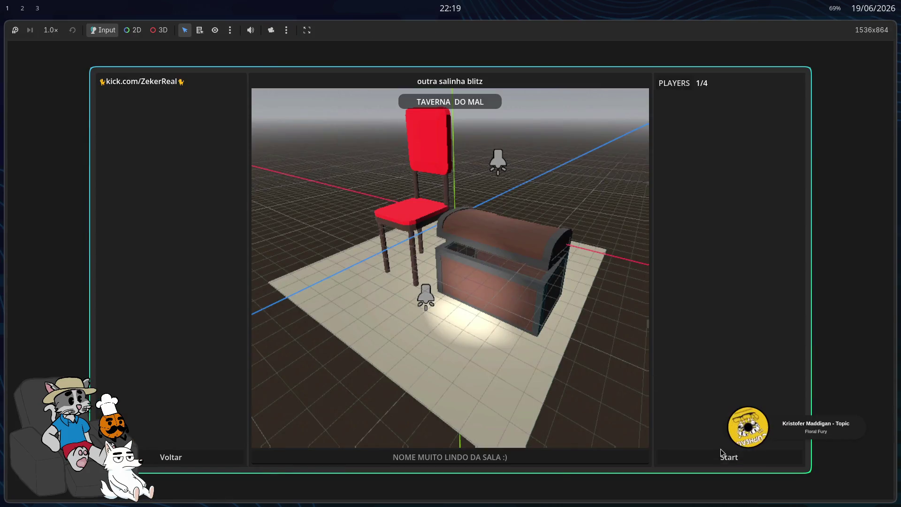
key(w)
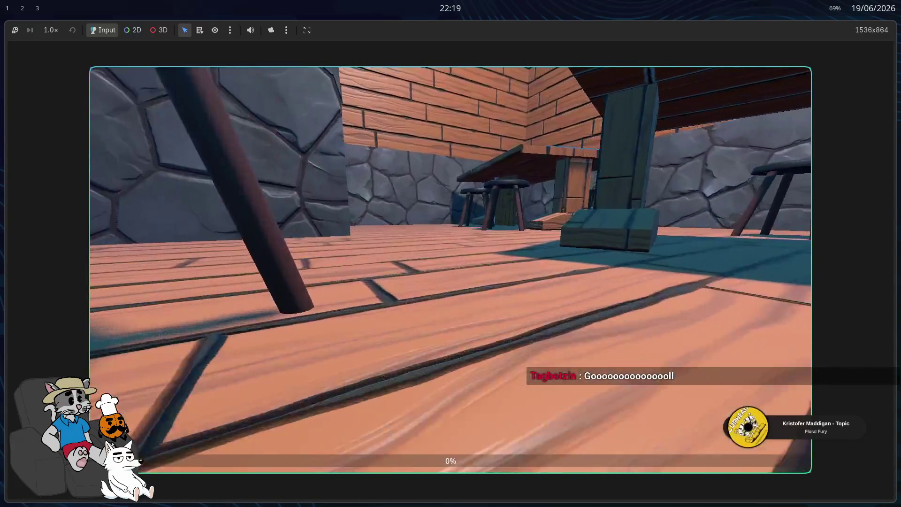
key(w)
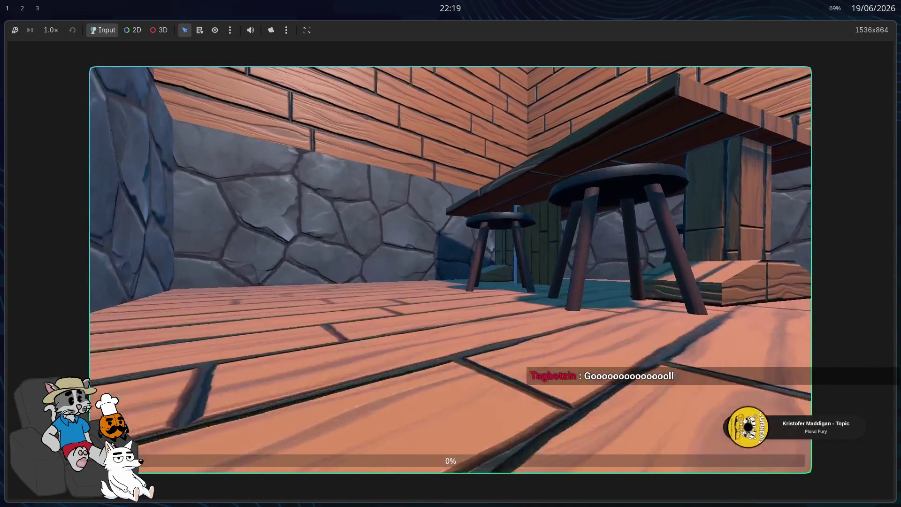
key(w)
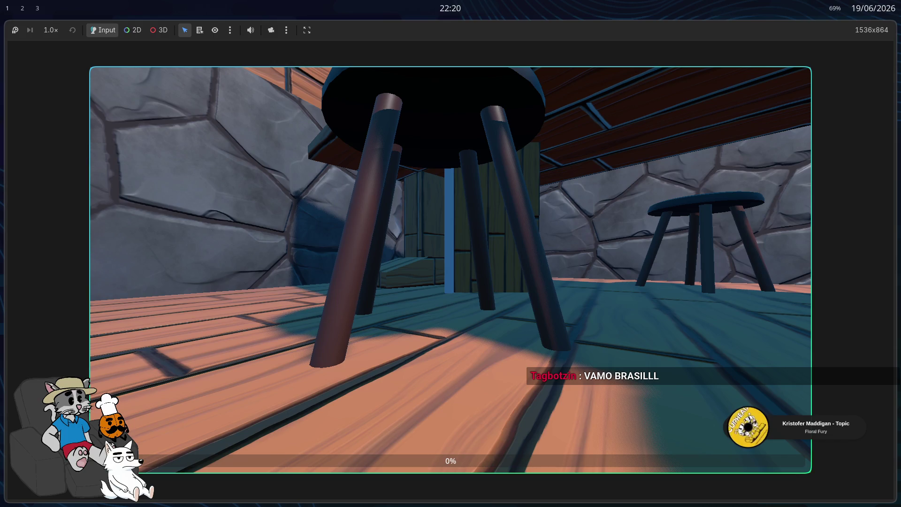
key(F8)
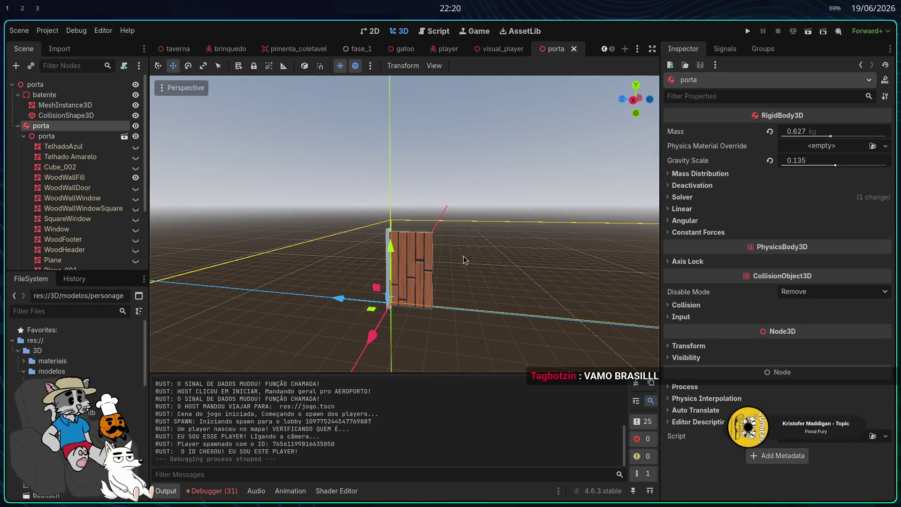
scroll(463, 256, down, 2)
scroll(88, 201, down, 3)
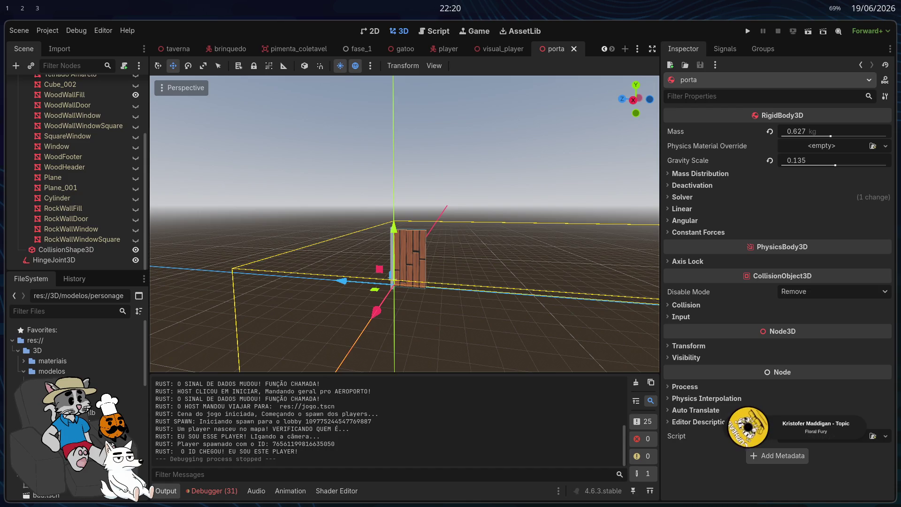
scroll(405, 224, up, 5)
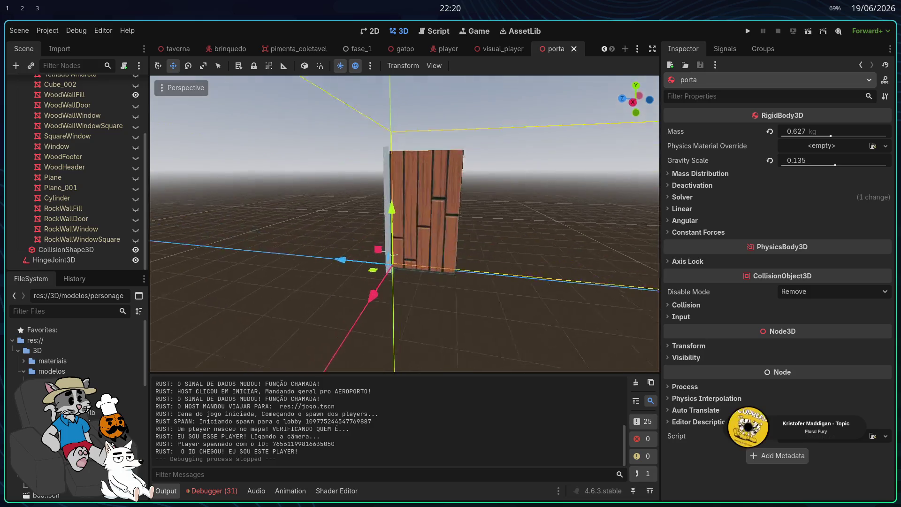
scroll(404, 224, down, 5)
scroll(405, 224, up, 5)
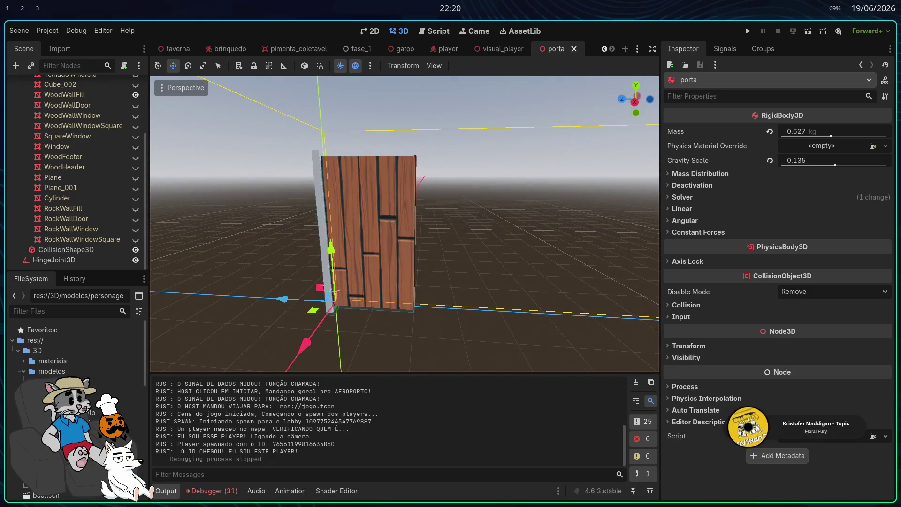
click(411, 261)
click(471, 257)
click(389, 253)
scroll(114, 195, up, 5)
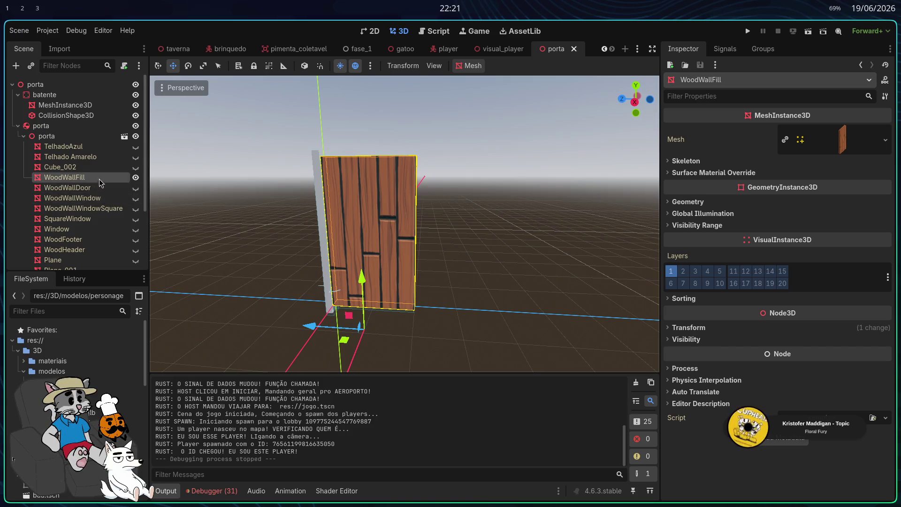
scroll(96, 185, down, 4)
scroll(100, 225, up, 4)
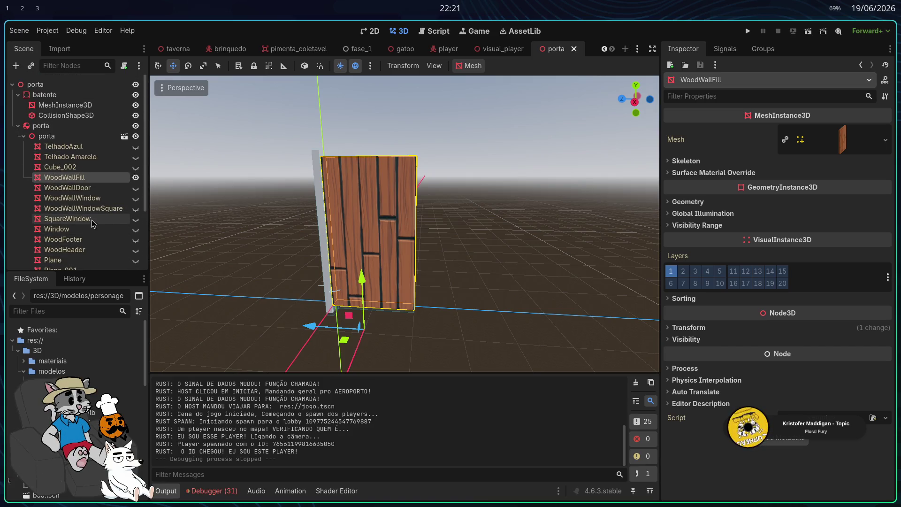
click(66, 105)
click(45, 94)
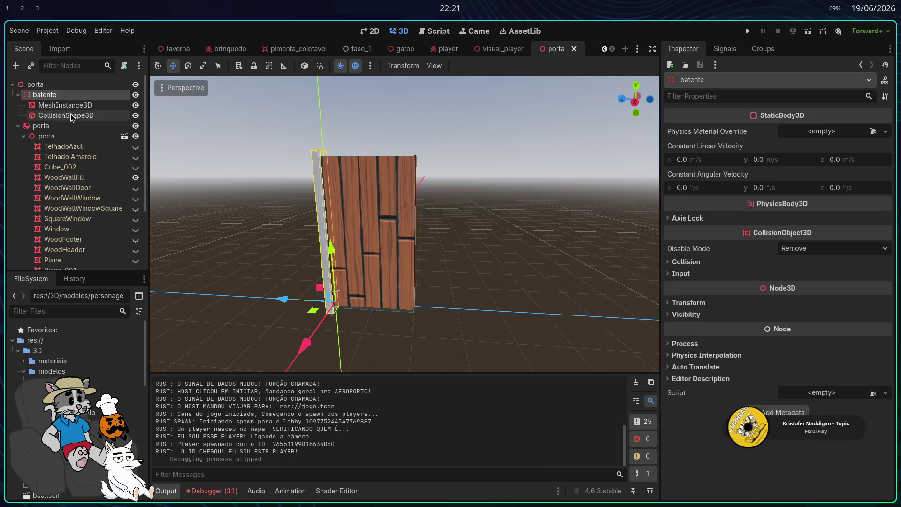
click(65, 115)
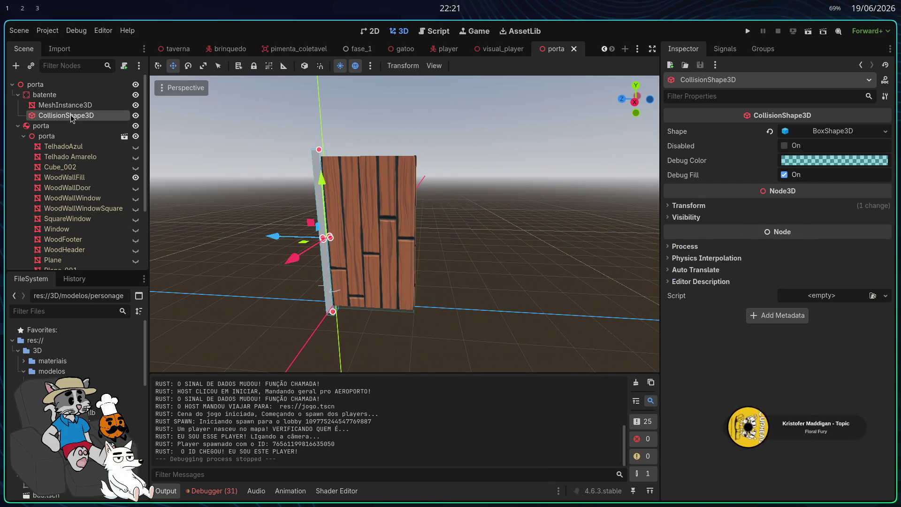
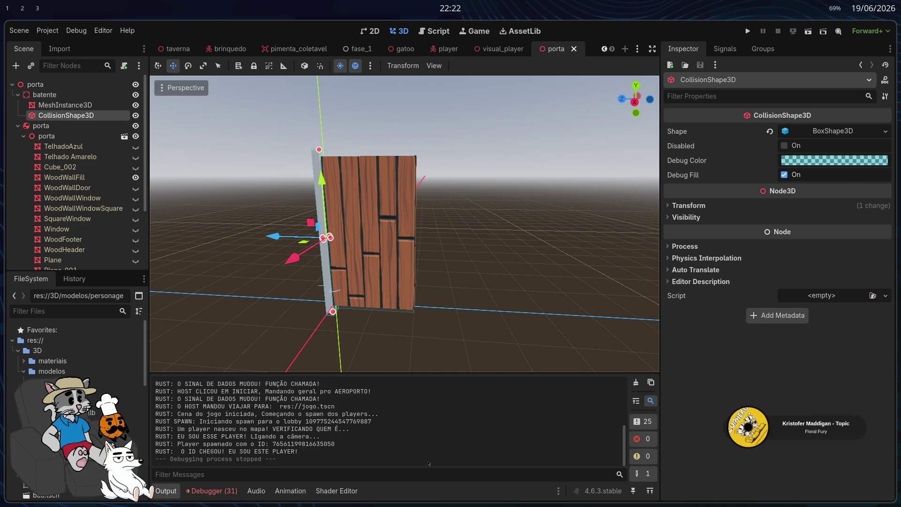
Step: Glance at porta.rs in Zed, then collapse the inner porta node in Godot's Scene dock
scroll(462, 306, down, 5)
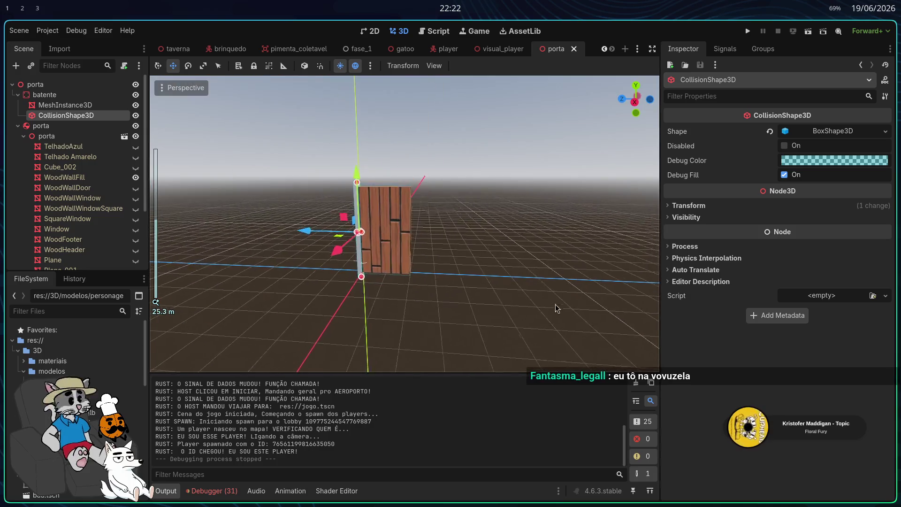
key(super+2)
key(super+3)
key(super+2)
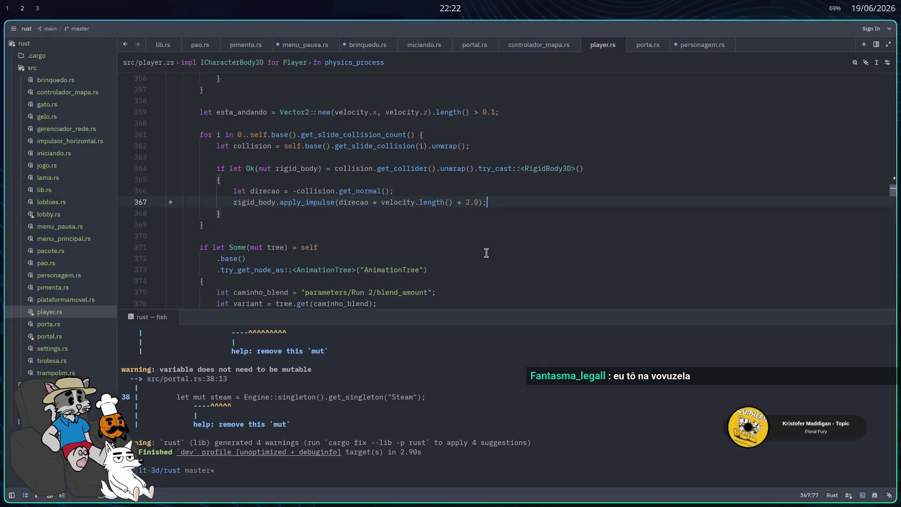
click(104, 323)
key(super+1)
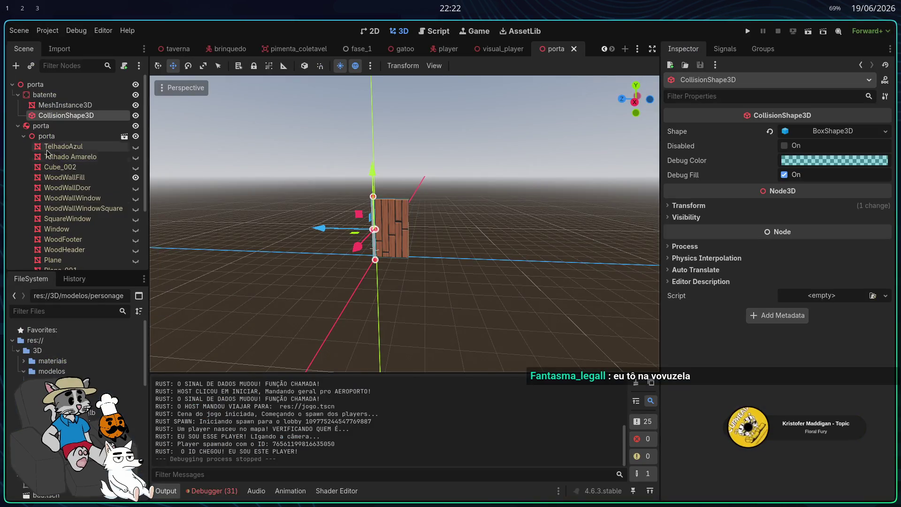
click(17, 126)
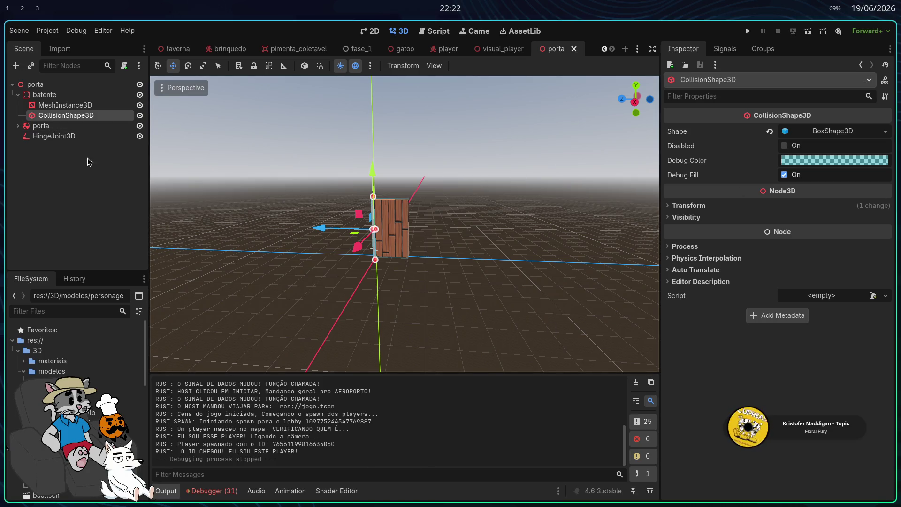
Step: Review HingeJoint3D (batente Node A, porta Node B, 0°–90° limit) and batente, then right-click root porta
click(72, 137)
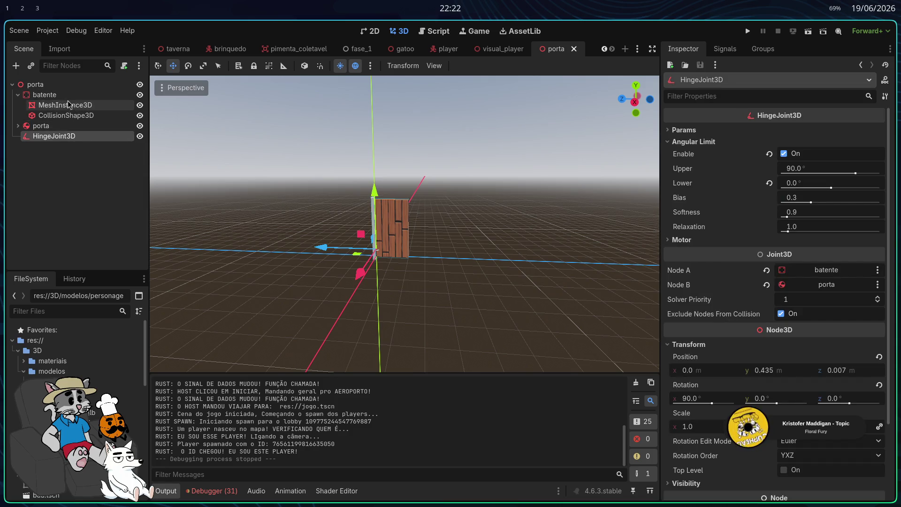
click(67, 97)
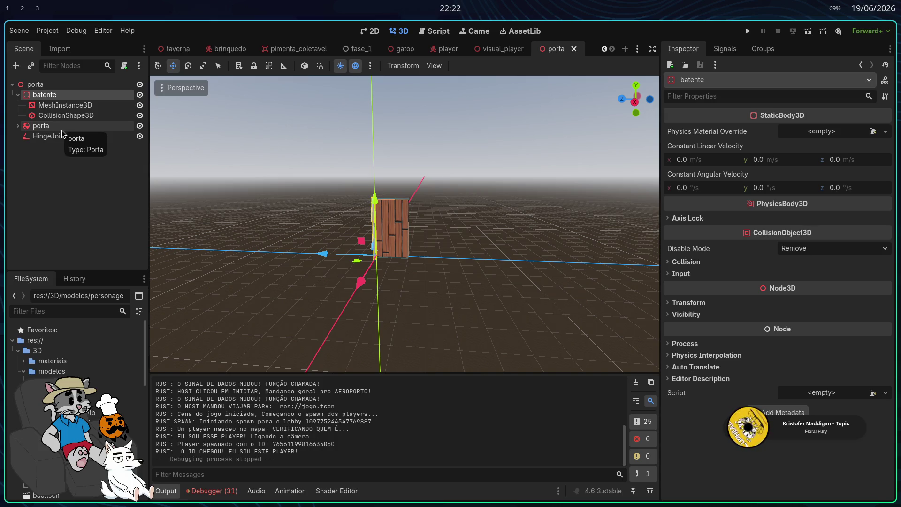
click(74, 88)
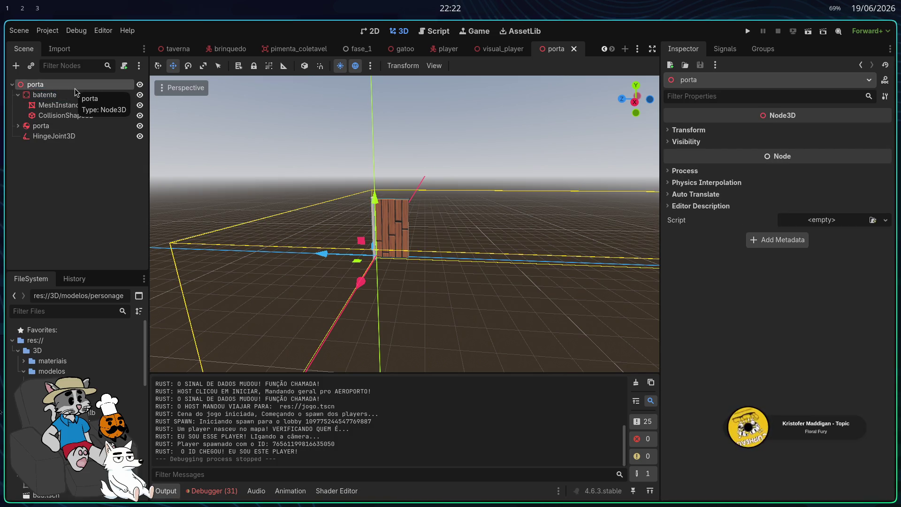
right_click(65, 89)
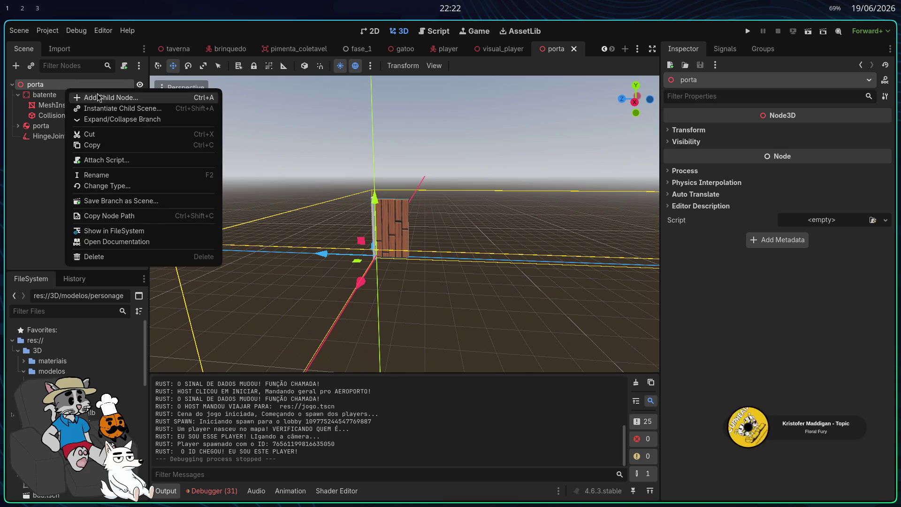
Step: Add an AnimatableBody3D child to the root porta node, found by searching 'animatedb'
click(97, 94)
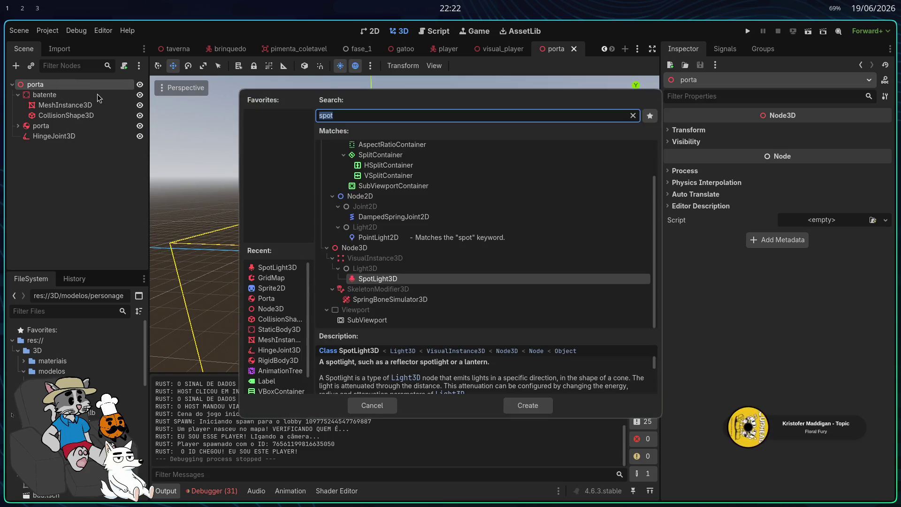
text(animated)
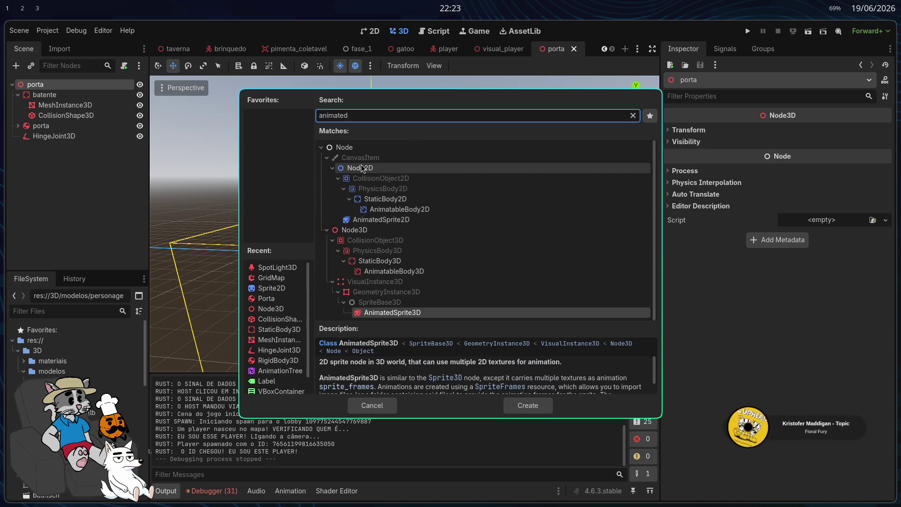
text(b)
key(BackSpace)
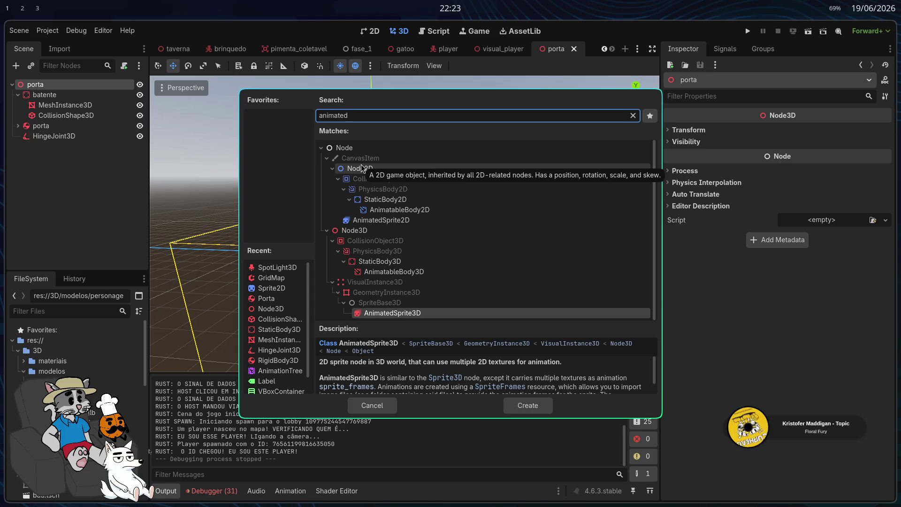
click(416, 274)
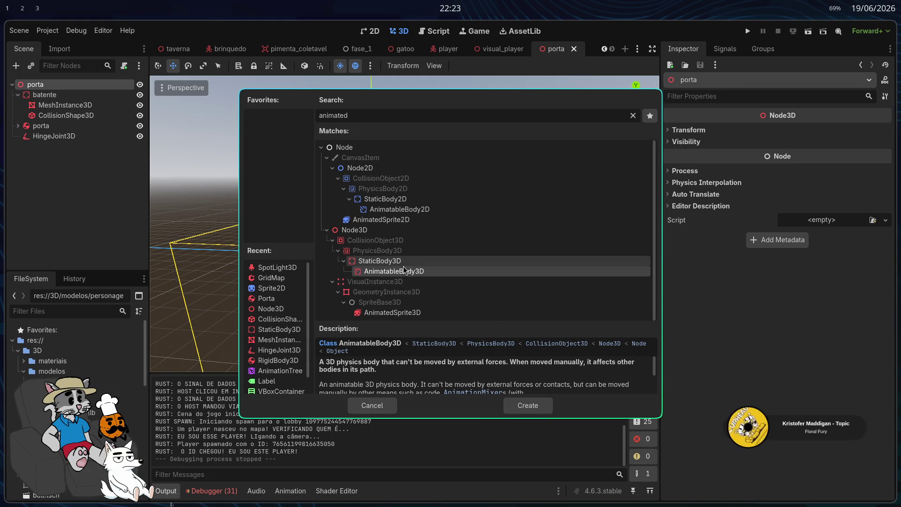
click(520, 404)
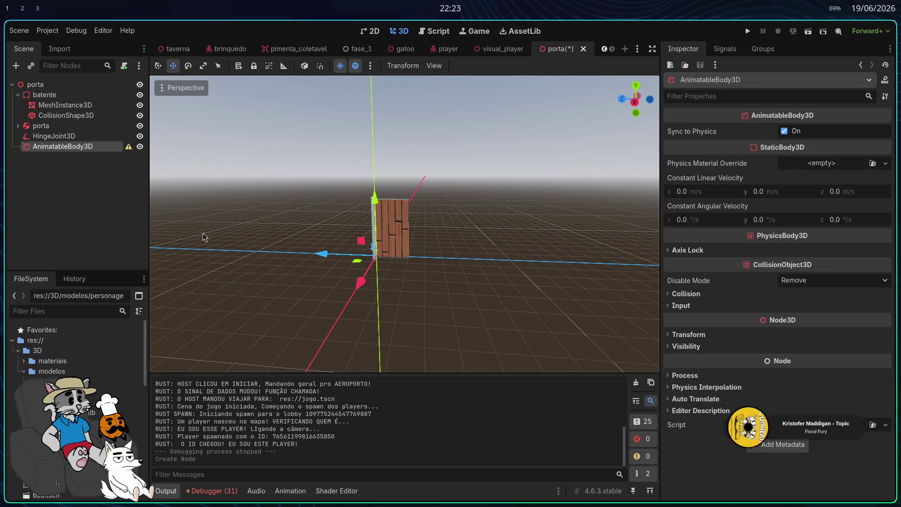
Step: Delete the old batente, porta and HingeJoint3D nodes from the scene
click(74, 140)
shift+click(77, 96)
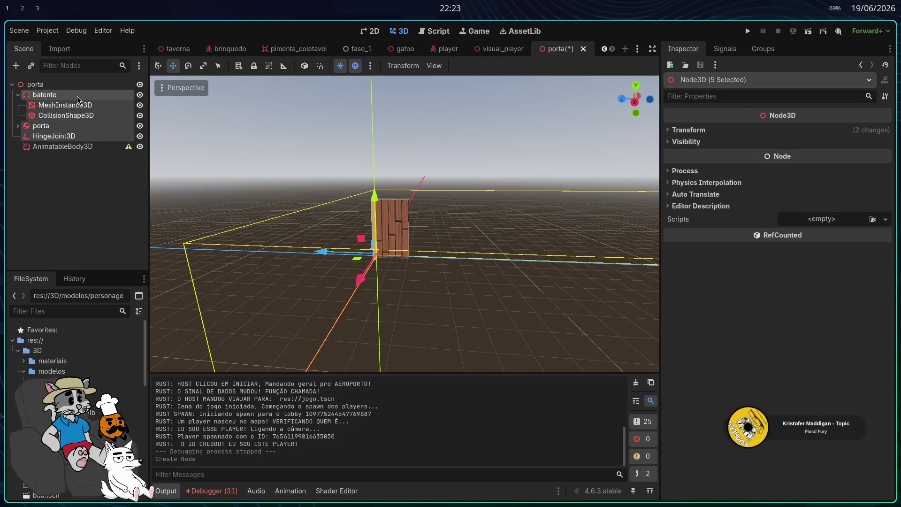
key(Delete)
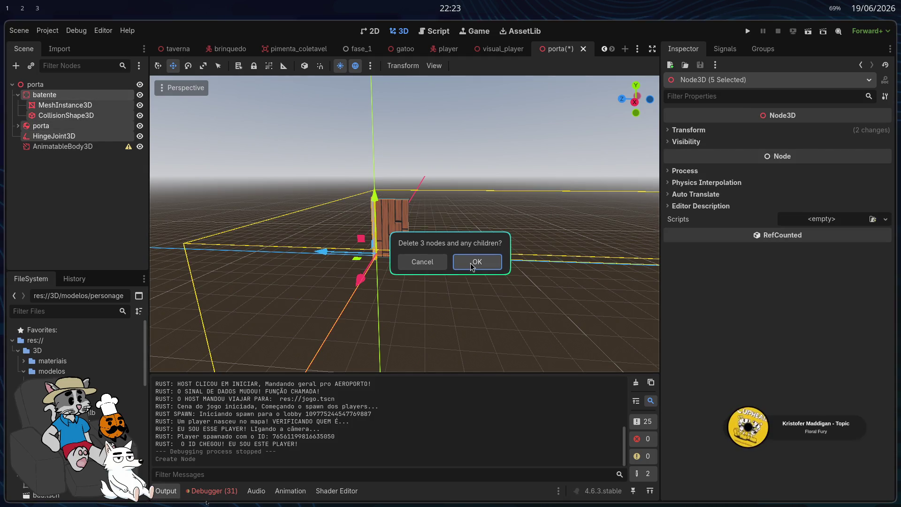
click(473, 263)
Step: Add a CollisionShape3D child under AnimatableBody3D, found by searching 'coll'
click(78, 95)
right_click(96, 86)
click(55, 94)
right_click(70, 97)
click(112, 100)
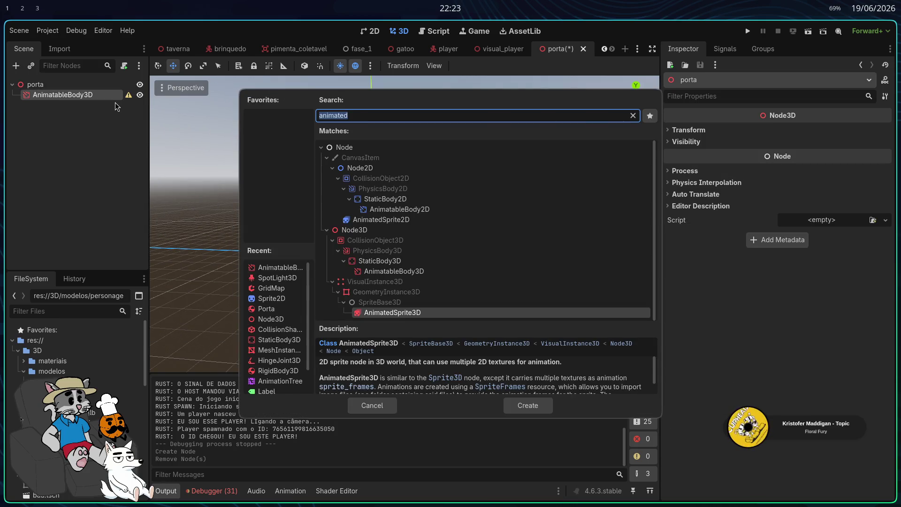
text(coll)
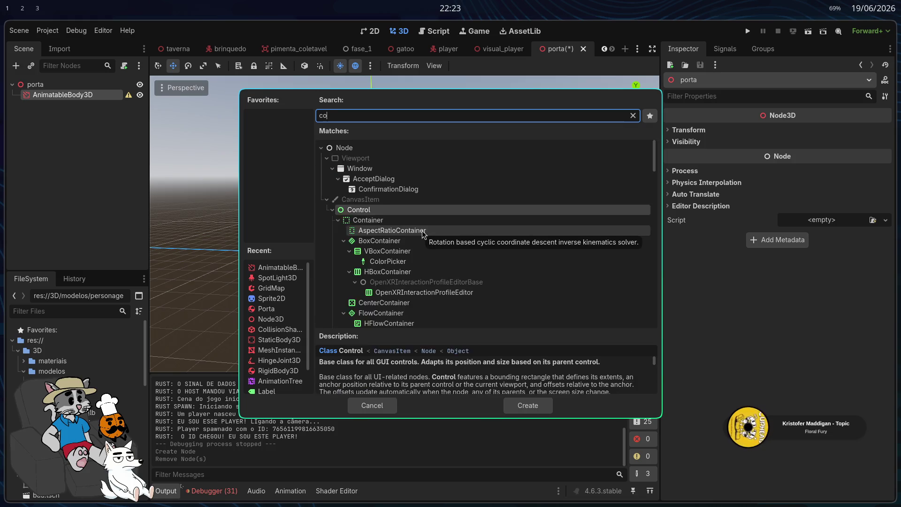
double_click(421, 234)
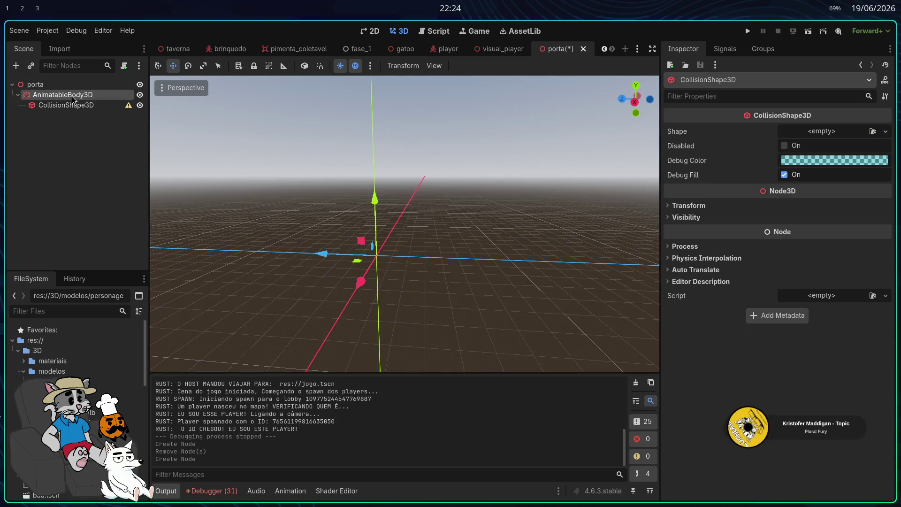
Step: Add a MeshInstance3D child under AnimatableBody3D, found by searching 'mes'
right_click(72, 97)
click(112, 105)
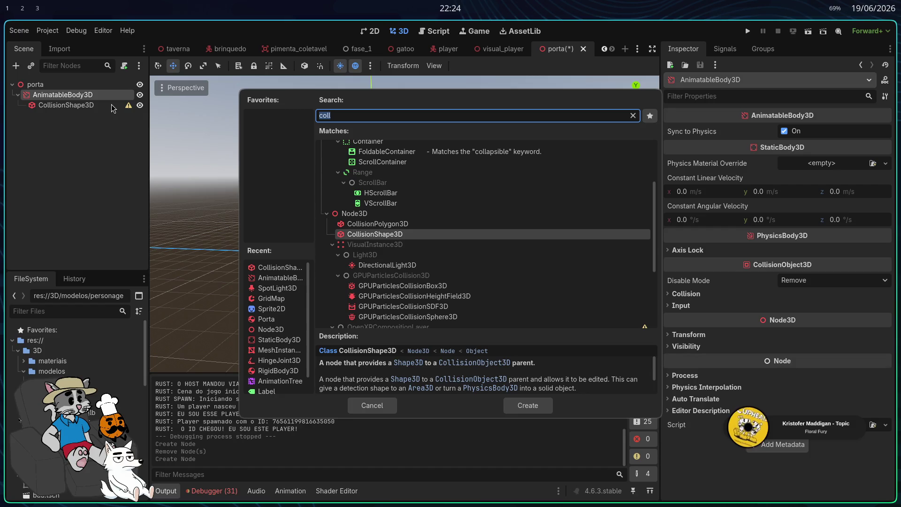
text(mes)
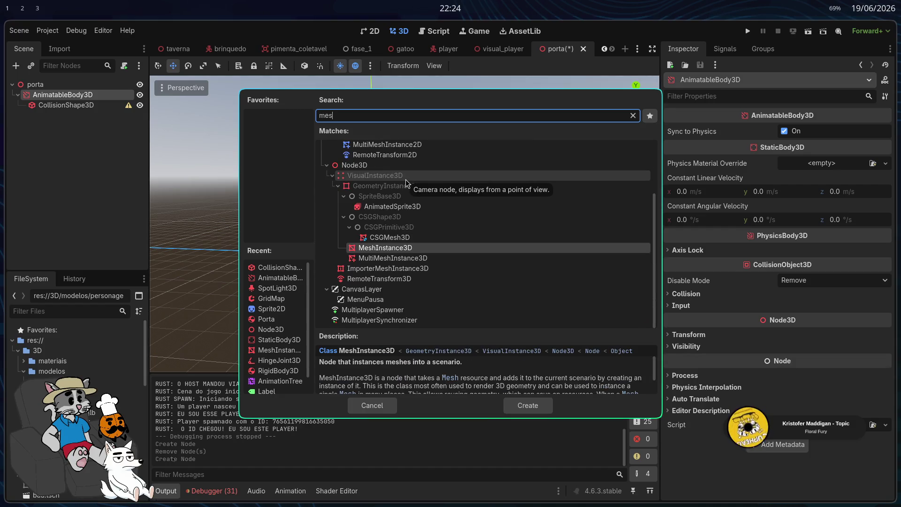
double_click(412, 247)
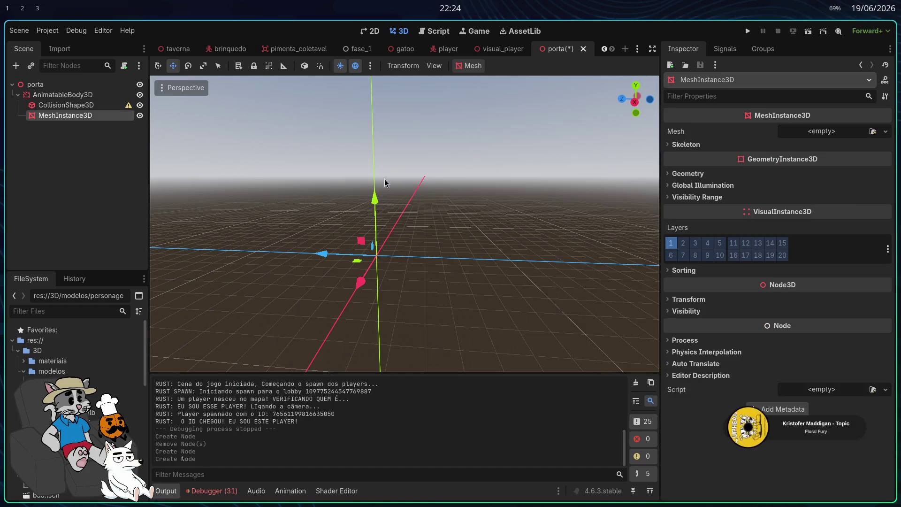
Step: Try loading assets_library_taberna.tres as its mesh and dismiss the type mismatch error
click(821, 132)
click(831, 335)
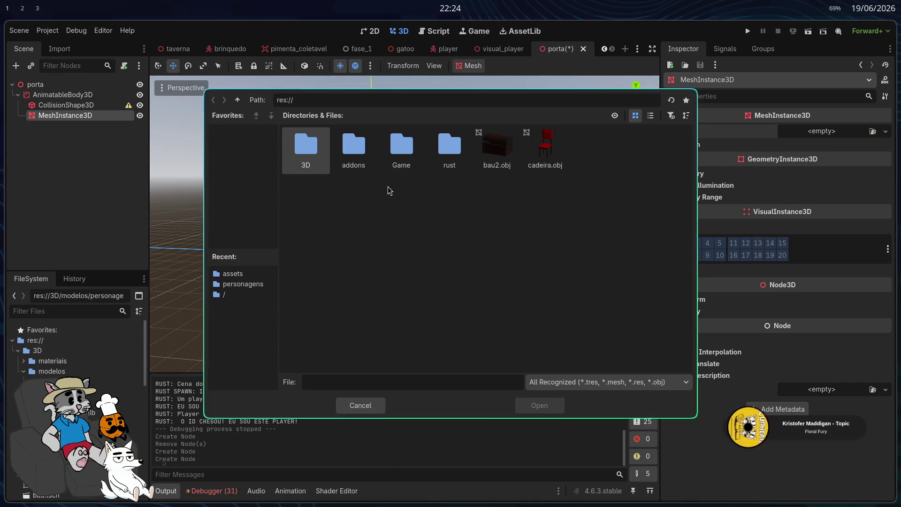
double_click(319, 148)
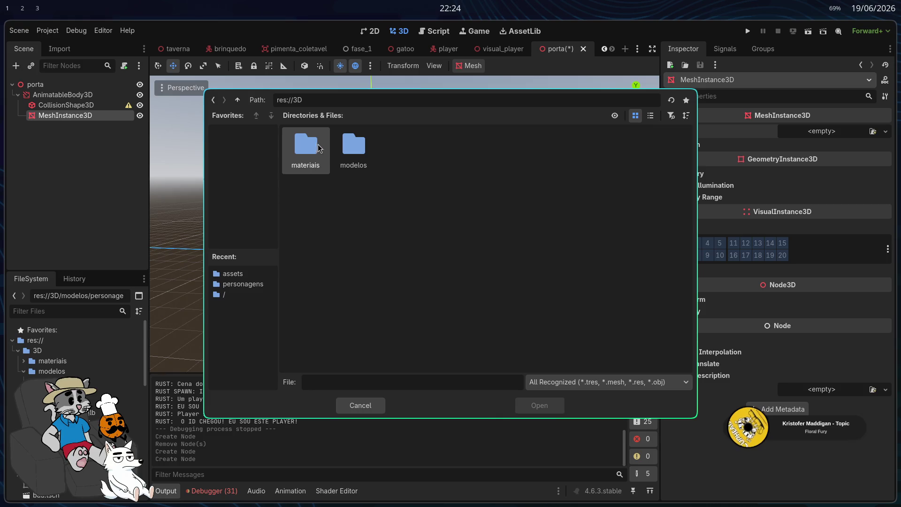
double_click(353, 148)
double_click(308, 148)
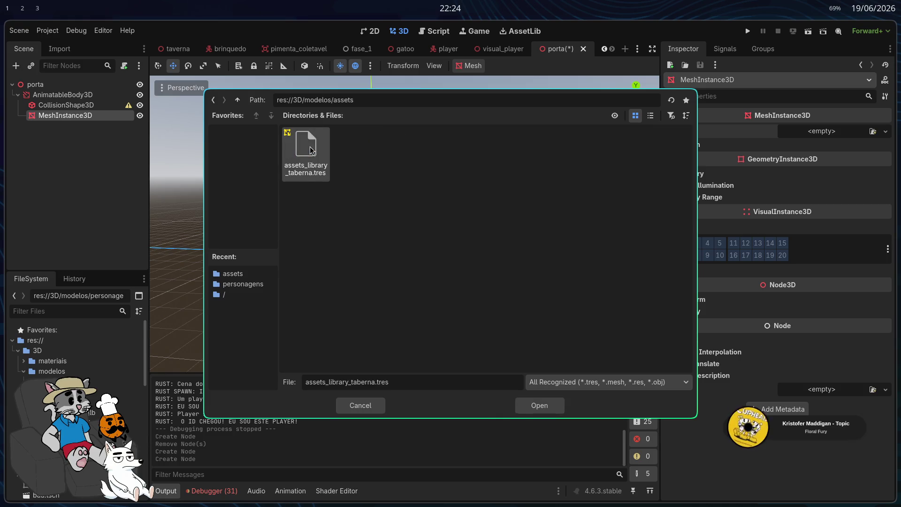
key(BackSpace)
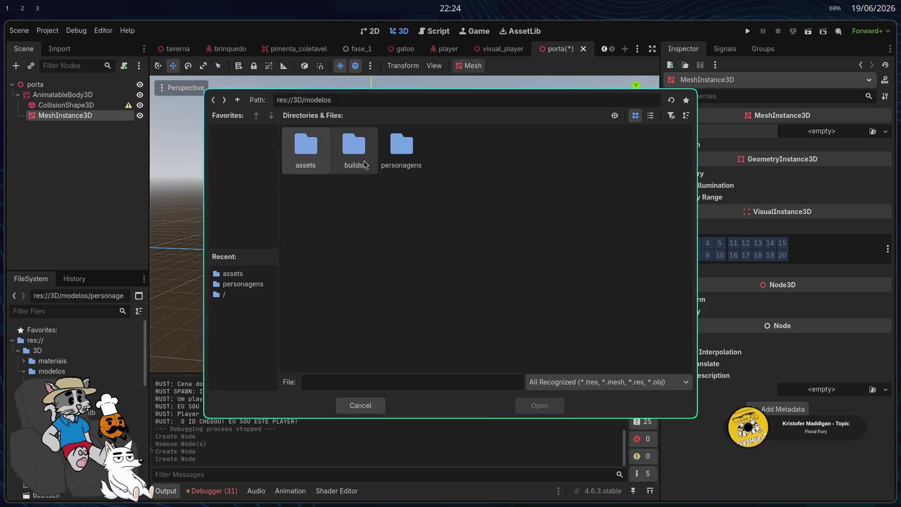
double_click(365, 164)
click(214, 100)
key(Right)
key(Return)
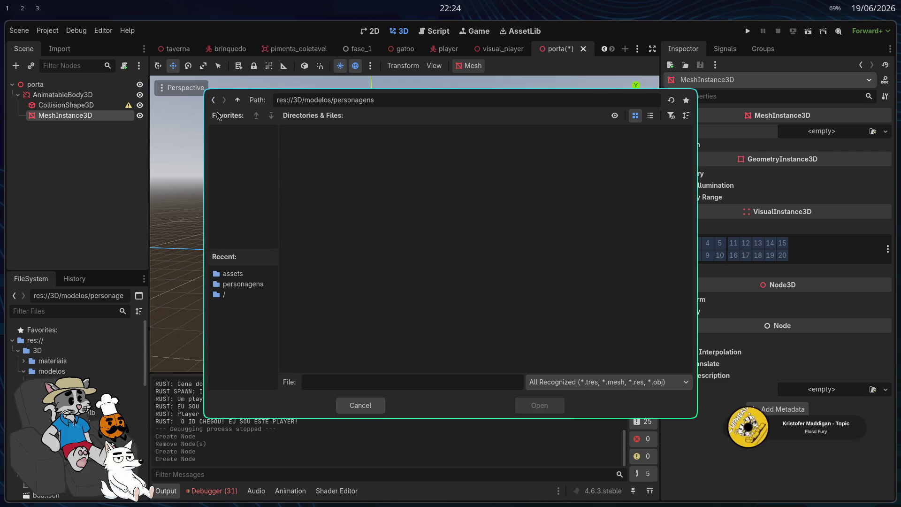
key(BackSpace)
double_click(306, 156)
double_click(305, 155)
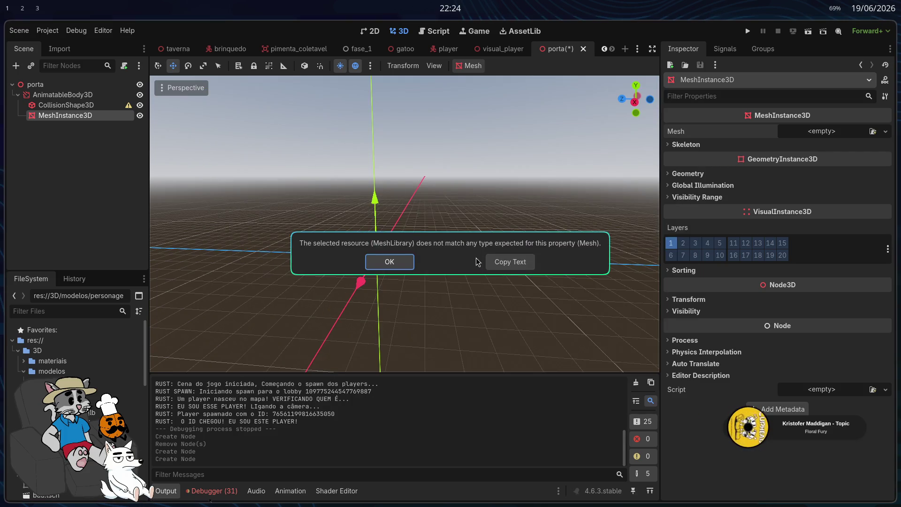
click(390, 261)
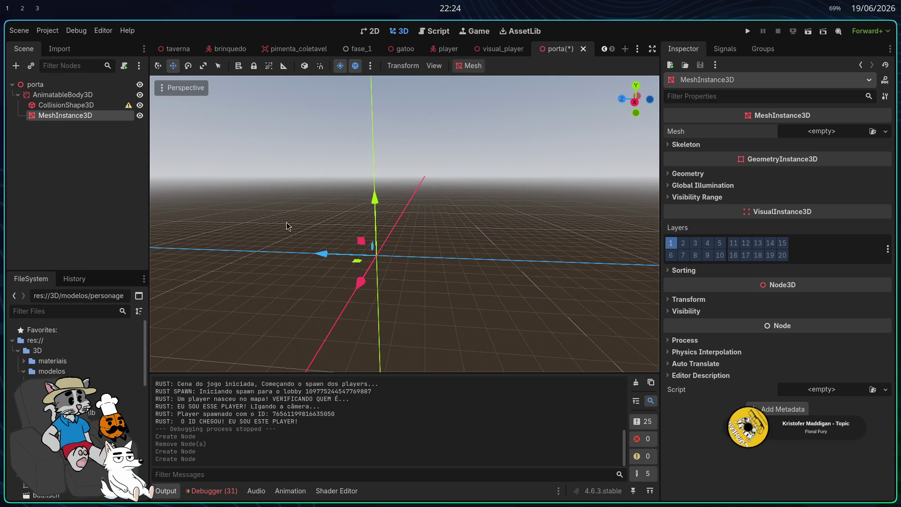
Step: Assign a New BoxMesh to the MeshInstance3D and frame the cube in the viewport
click(812, 136)
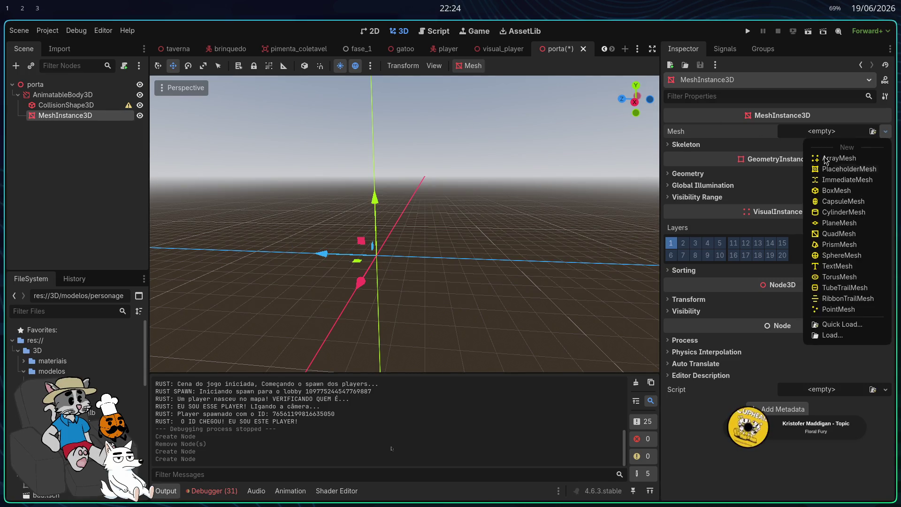
click(836, 190)
scroll(367, 267, up, 3)
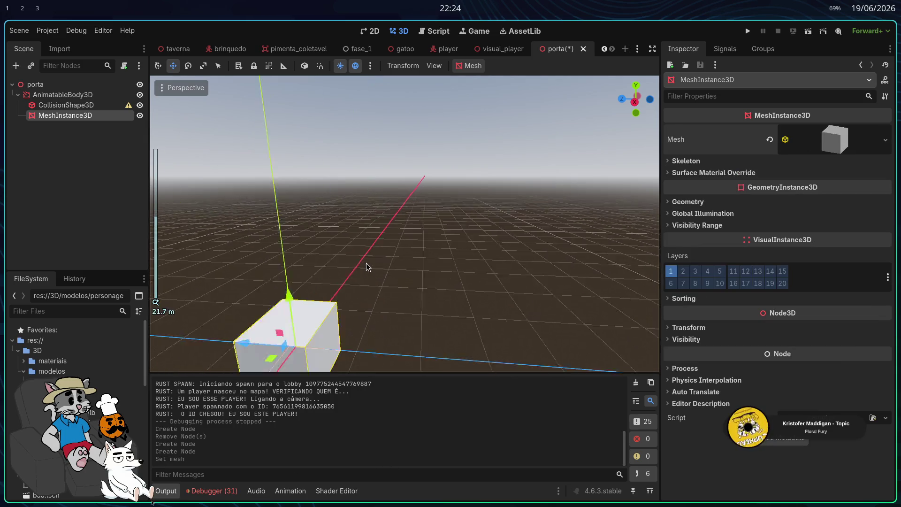
key(f)
scroll(423, 263, up, 2)
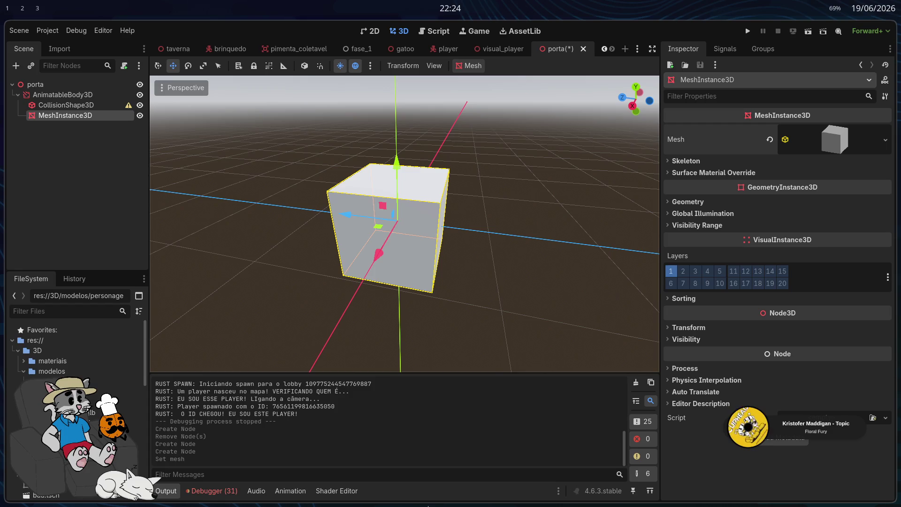
Step: Scroll through porta.rs in Zed, briefly checking Godot's porta scene
key(super+2)
key(super+3)
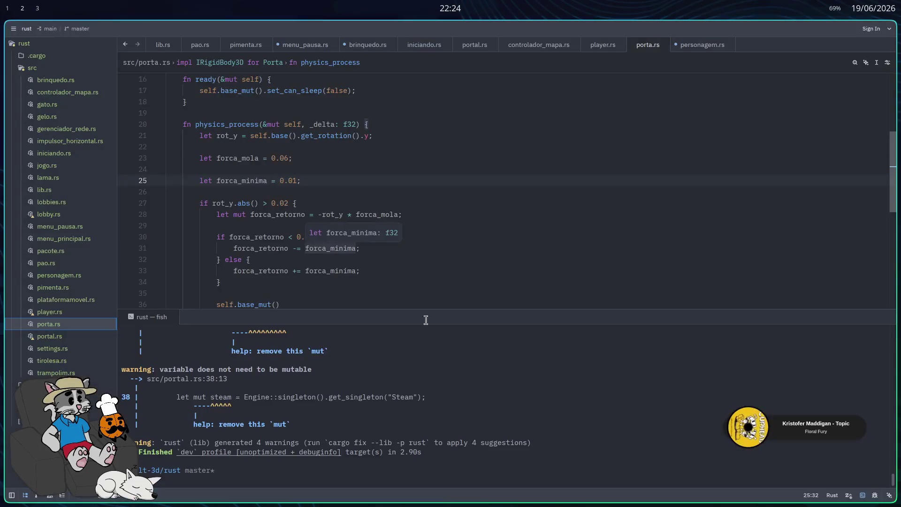
scroll(383, 277, down, 2)
scroll(382, 273, down, 1)
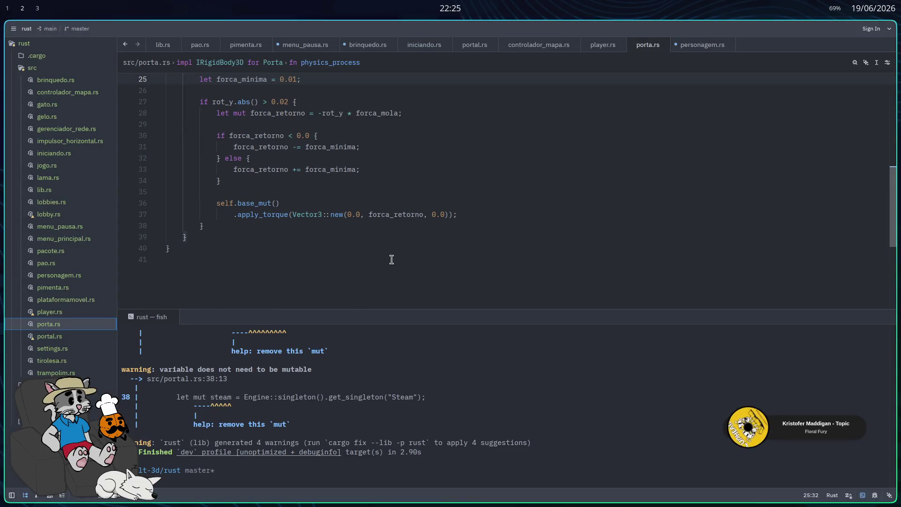
scroll(392, 260, up, 2)
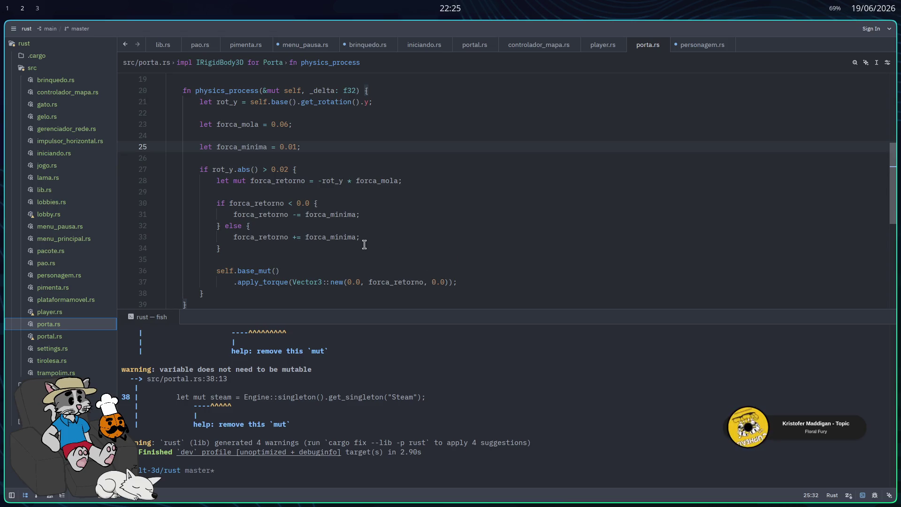
key(alt+Tab)
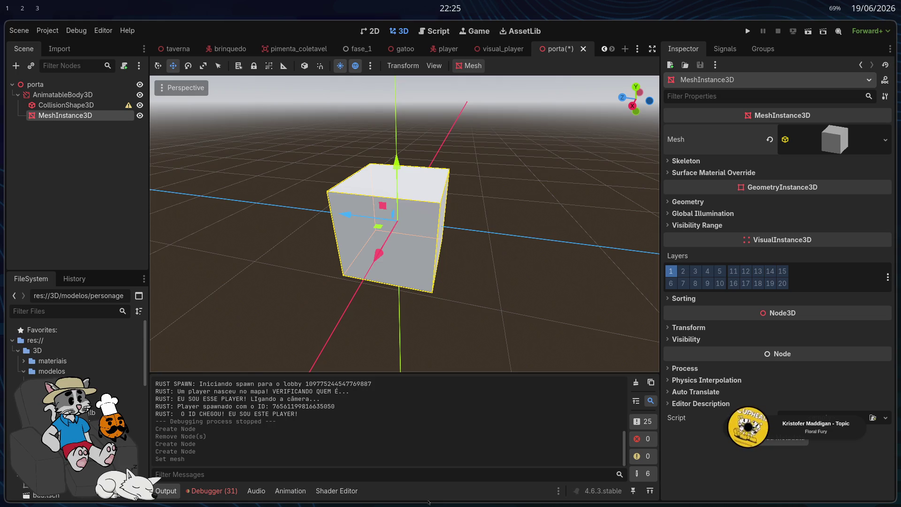
key(alt+Tab)
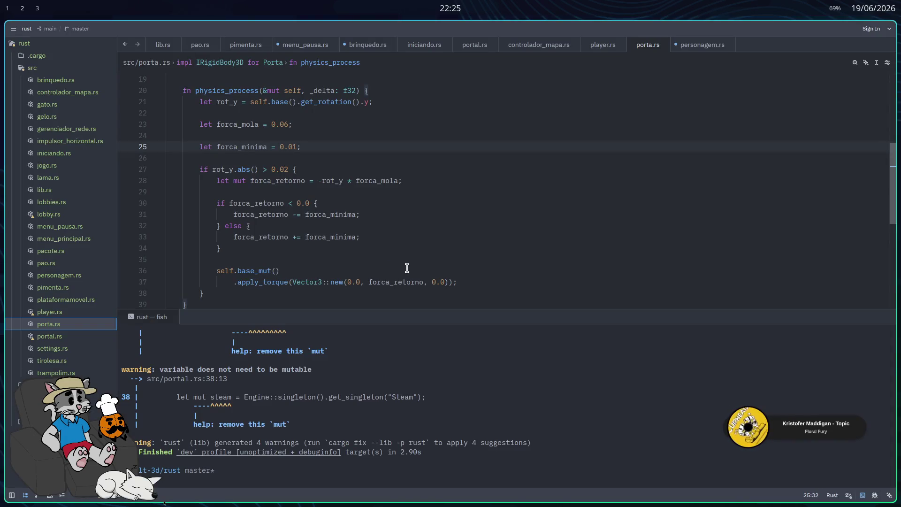
scroll(387, 263, up, 6)
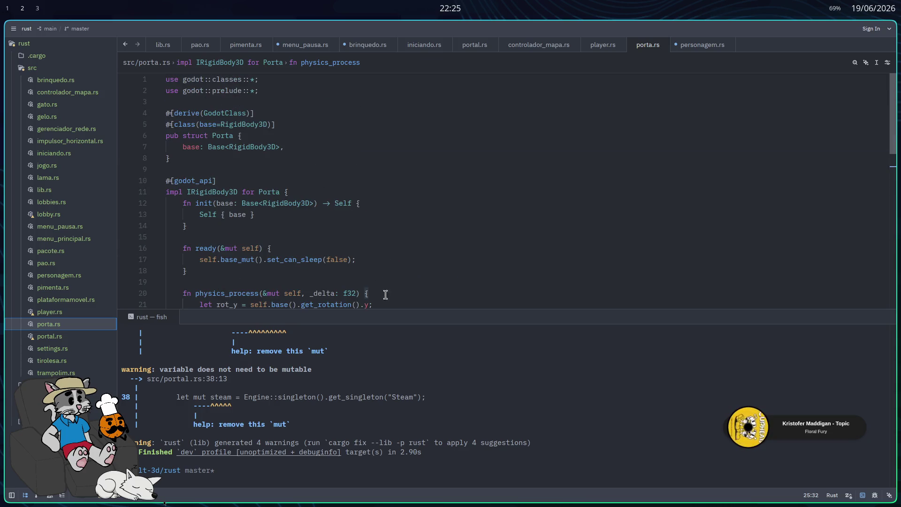
Step: Shrink the terminal to enlarge the code area, try base=node, then undo back to RigidBody3D
drag(702, 313, 680, 396)
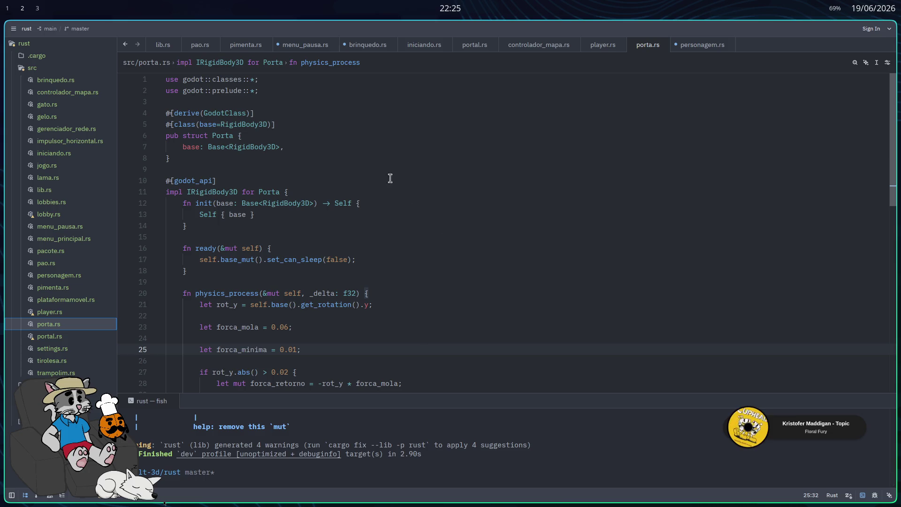
double_click(261, 125)
text(node)
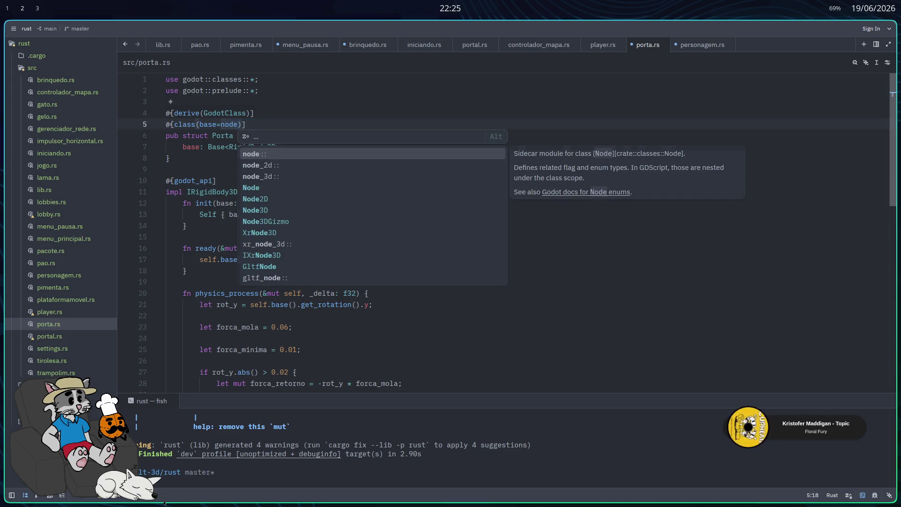
key(ctrl+BackSpace)
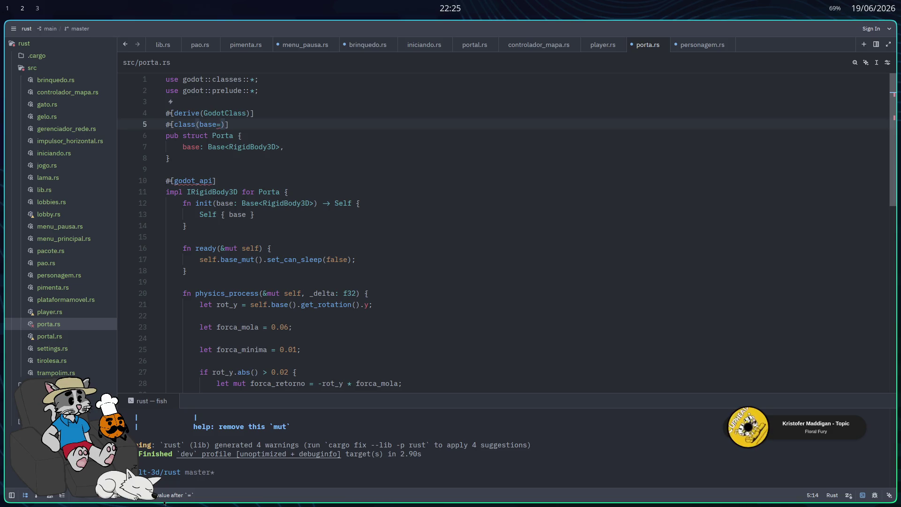
text(node)
key(End)
key(ctrl+z)
key(ctrl+z)
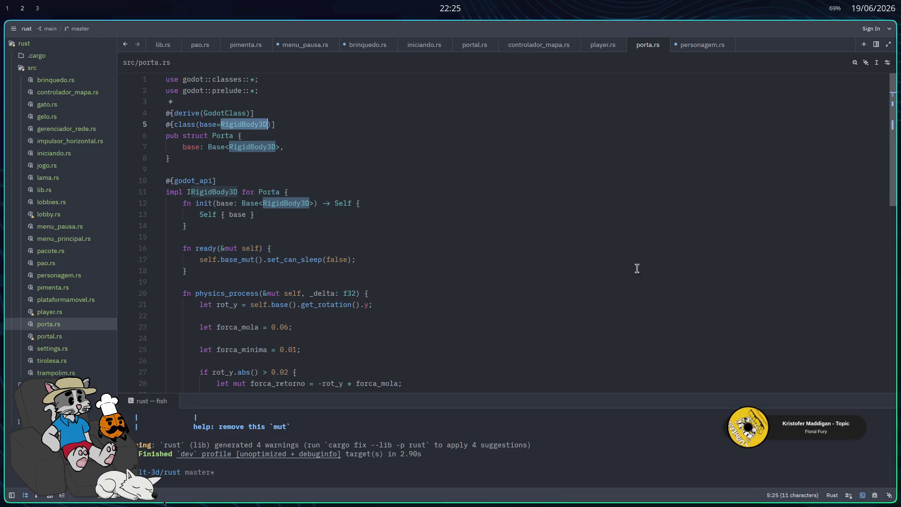
click(382, 135)
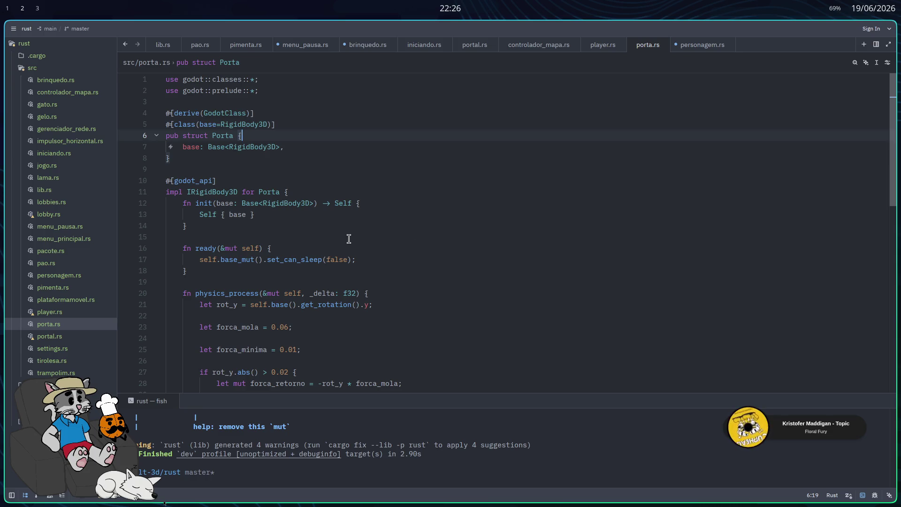
Step: Change the class base to Node3D and delete the IRigidBody3D impl block (lines 10–41)
double_click(254, 125)
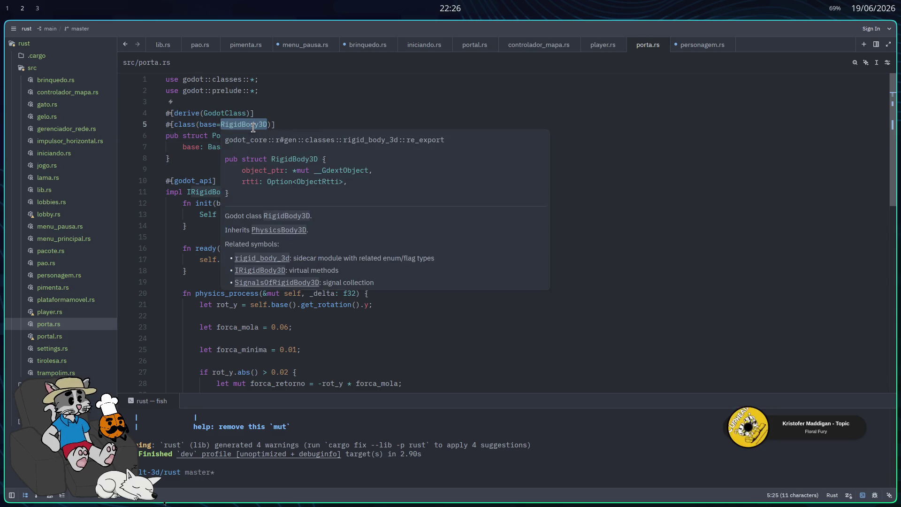
text(Node3D)
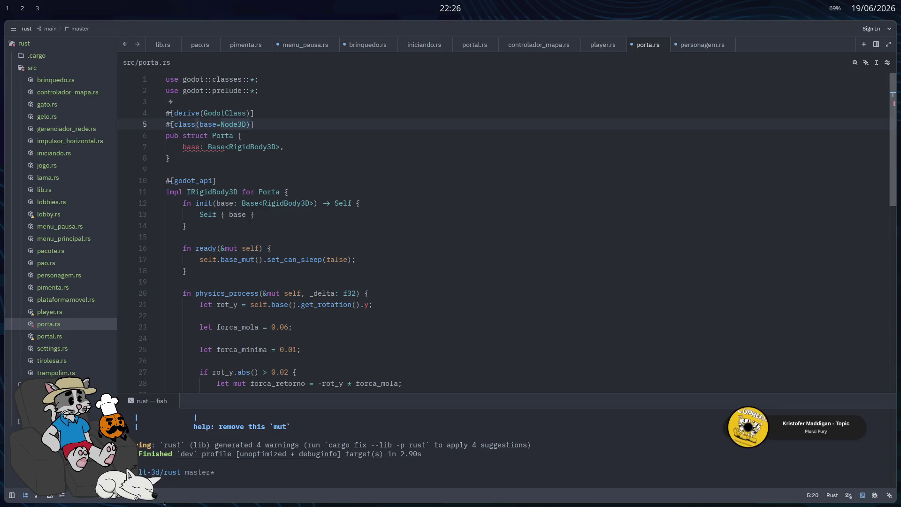
click(237, 203)
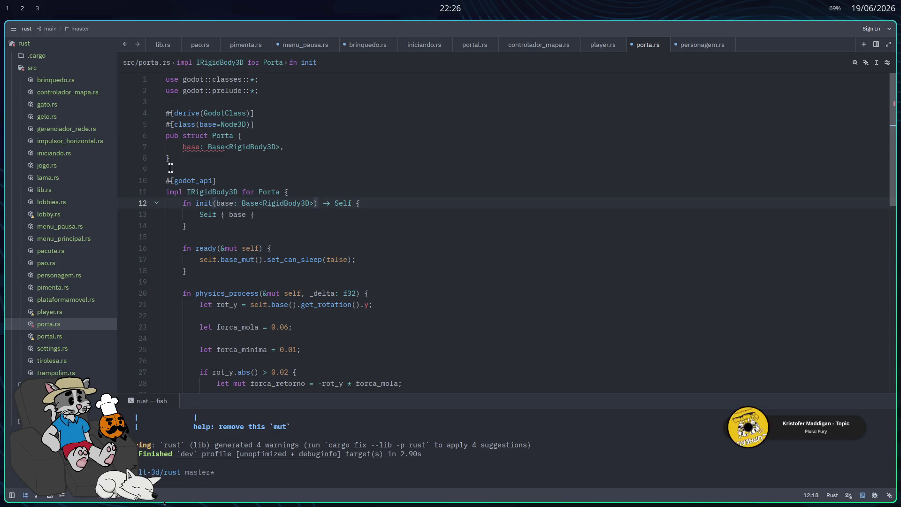
drag(165, 177, 492, 408)
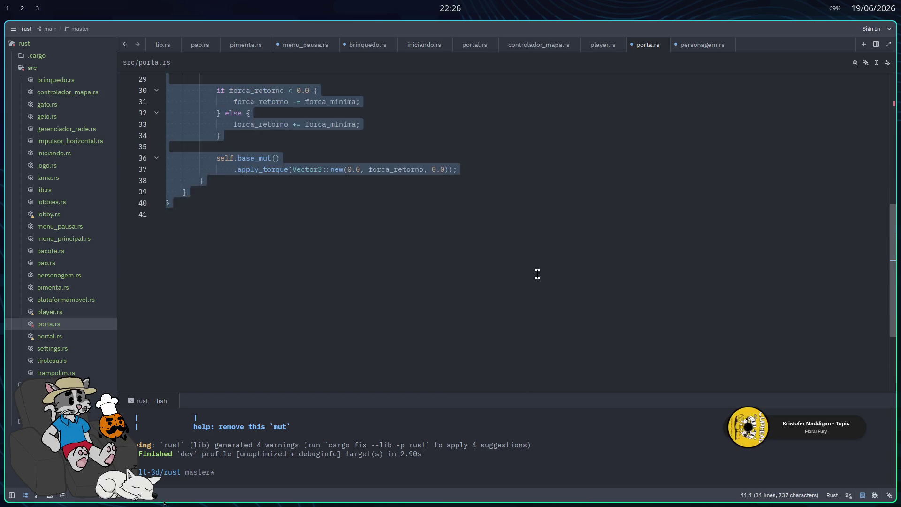
key(BackSpace)
scroll(533, 272, up, 2)
click(296, 146)
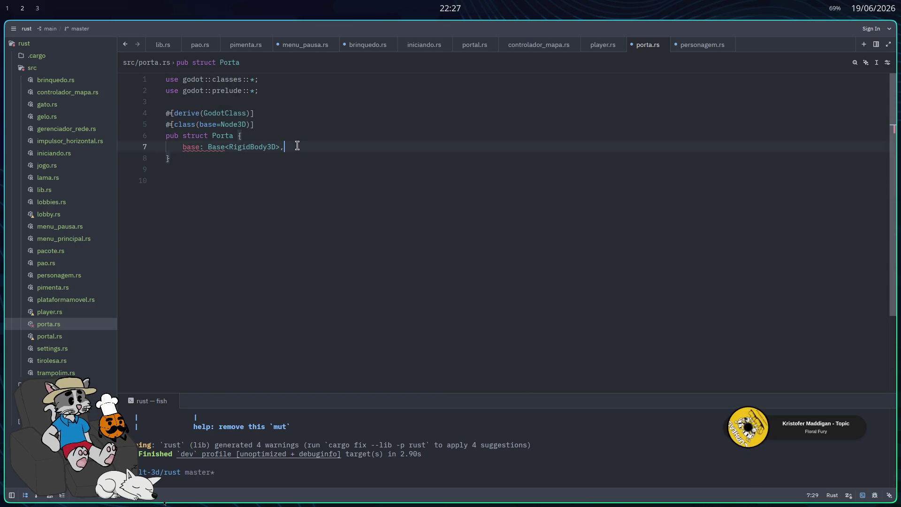
Step: Change the base field type from RigidBody3D to Node3D
double_click(251, 147)
text(Node3D)
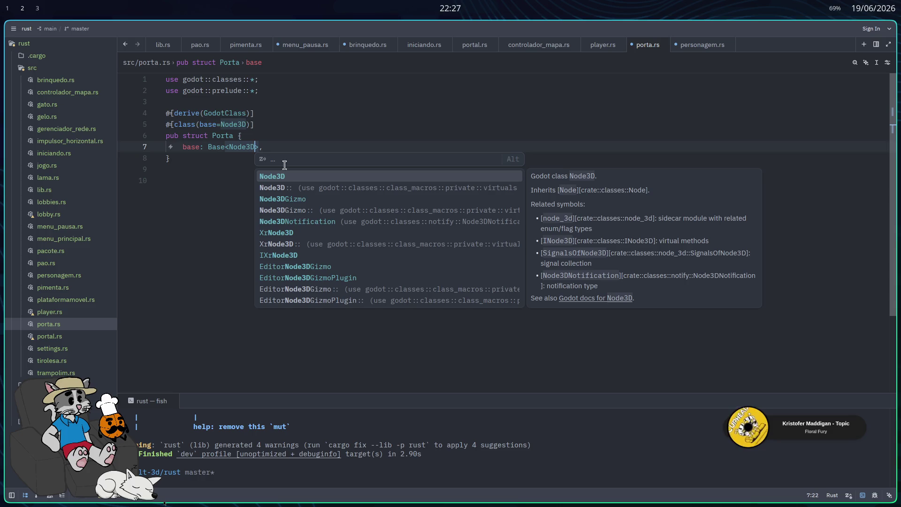
click(297, 114)
click(290, 142)
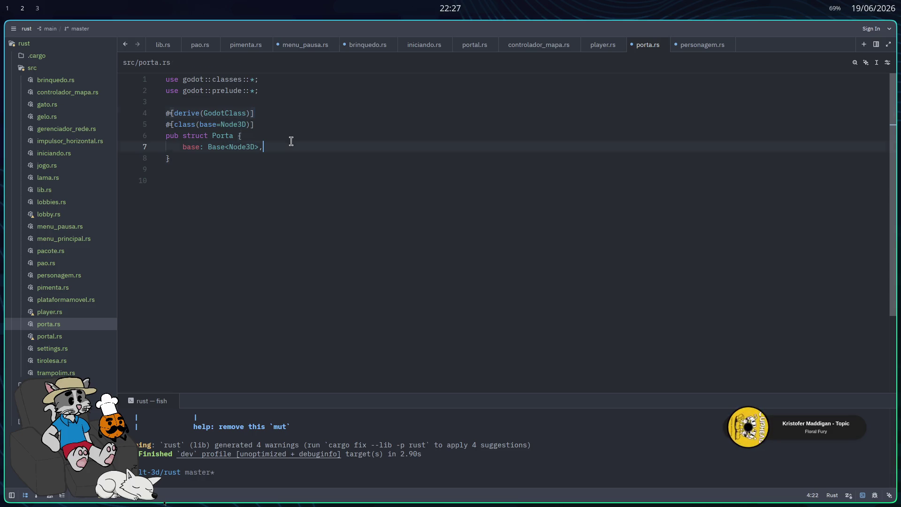
Step: Add esta_aberta: bool, tempo_aberta: f32 and rotacao_alvo: f32 fields, then begin an #[export] attribute
key(Return)
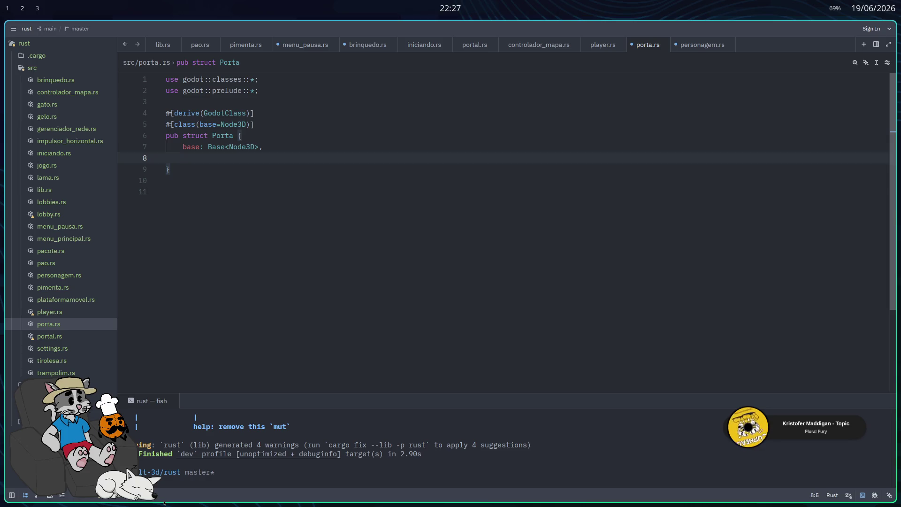
text(esta_aberta:bool,)
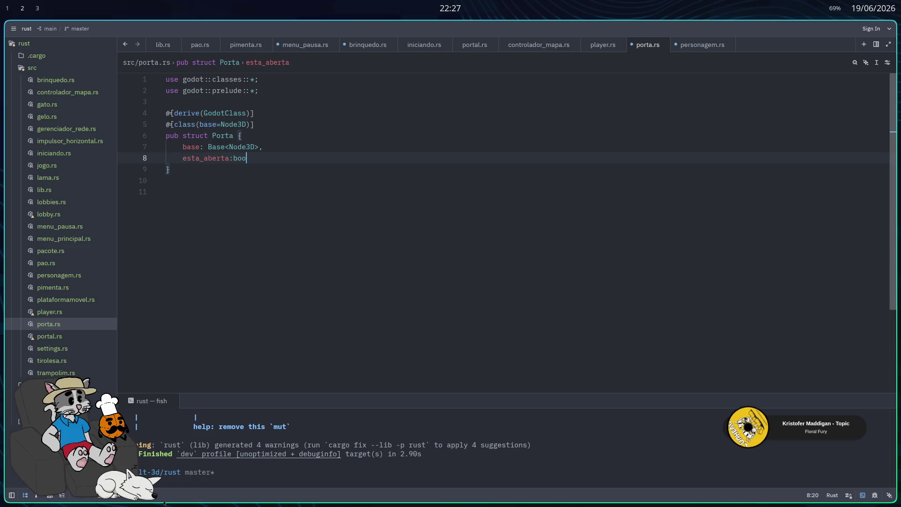
key(Return)
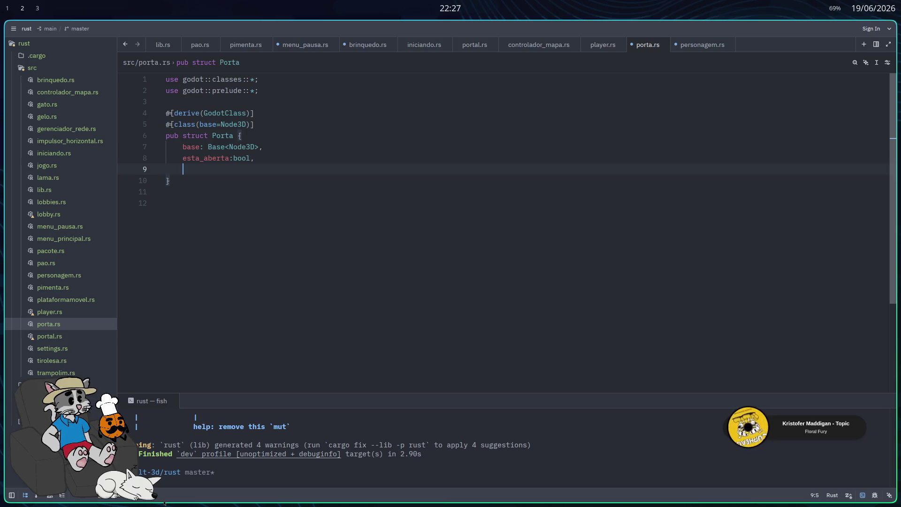
text(tempo_)
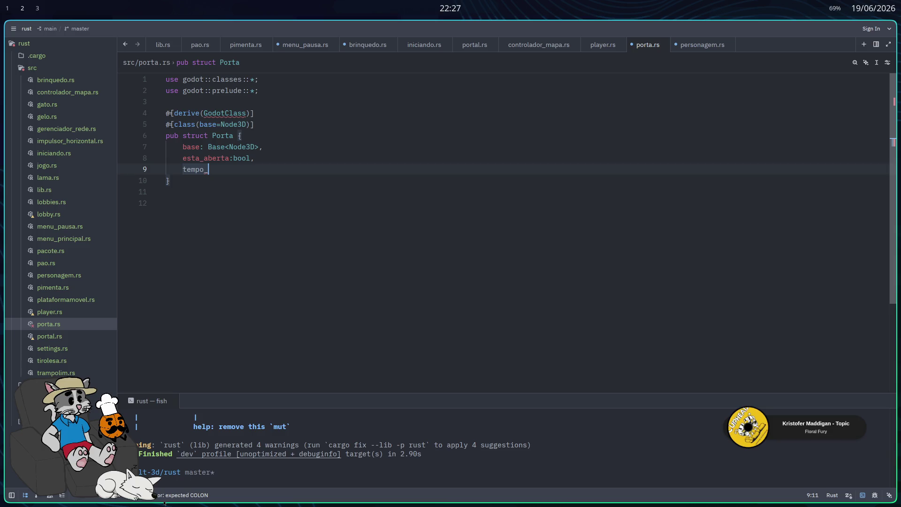
text(aberta:f32,)
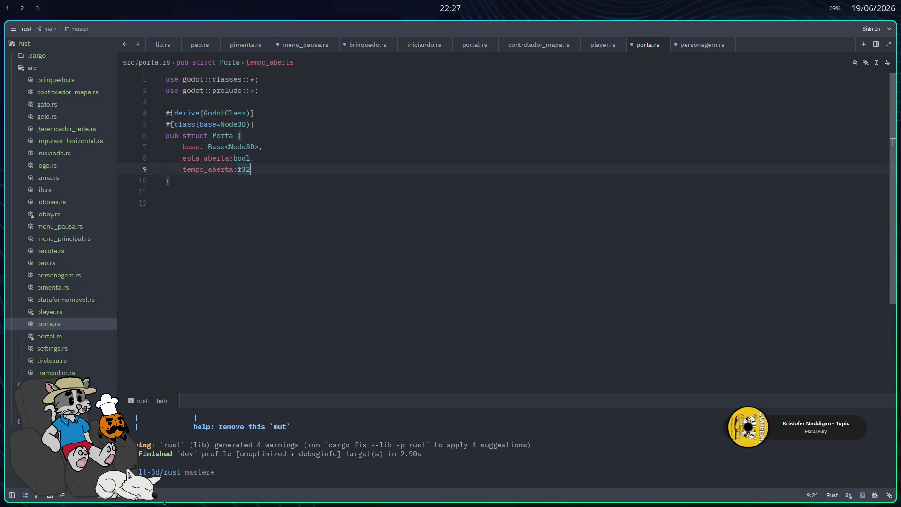
key(Return)
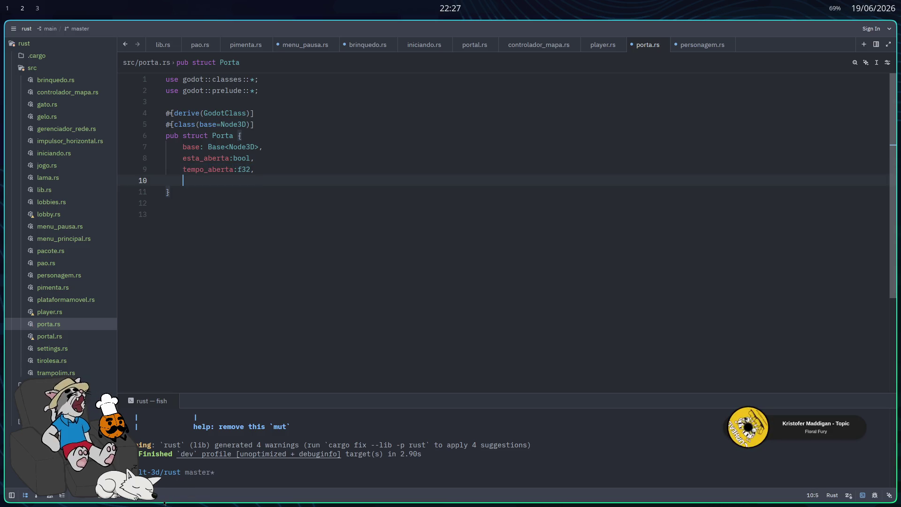
text(rotacao_alvo:f32,)
key(Return)
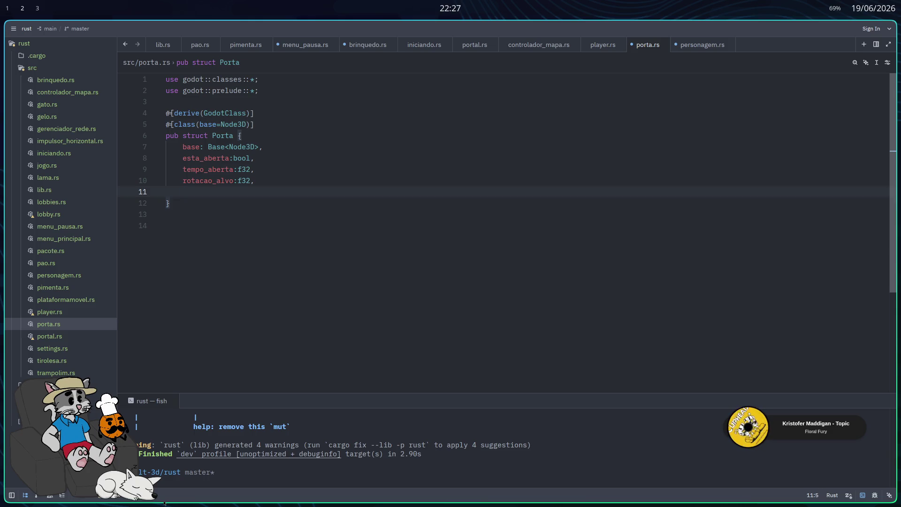
text(#)
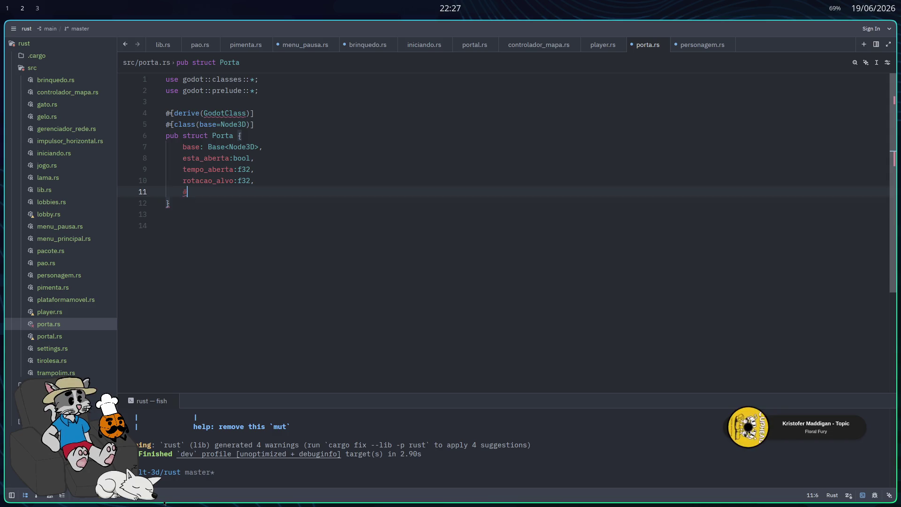
text([export)
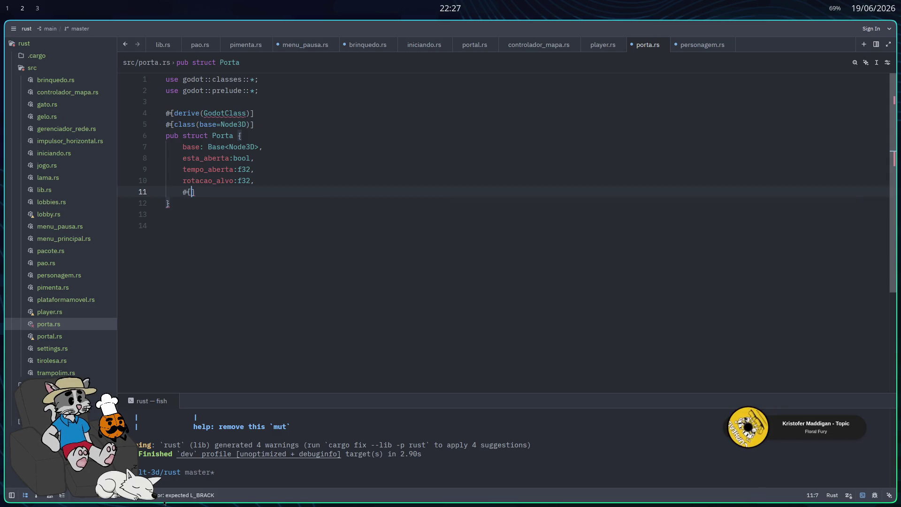
Step: Add exported angulo_aberto: f32 and duracao_porta: f32 fields to the struct
key(Escape)
key(End)
key(Return)
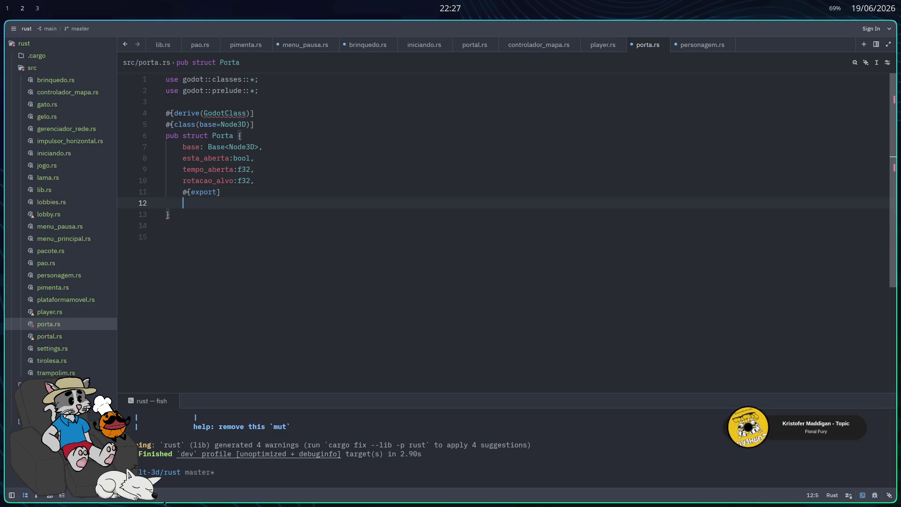
text(angulo_aberto:f32,)
key(Return)
text(#)
text([export~)
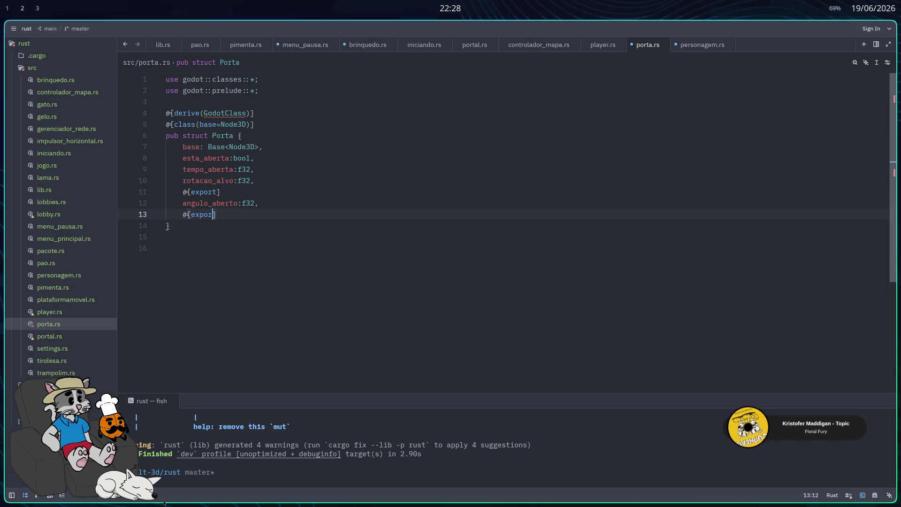
key(BackSpace)
key(Return)
text(du)
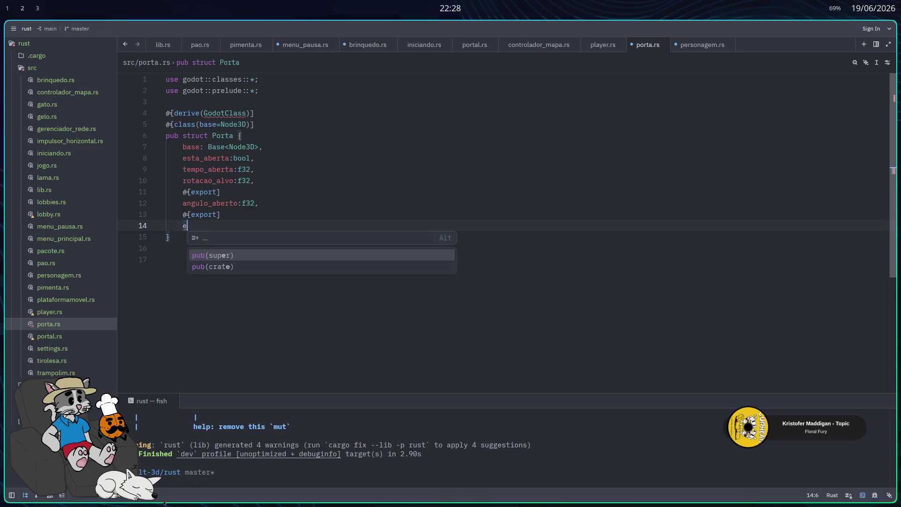
text(racao_porta:f)
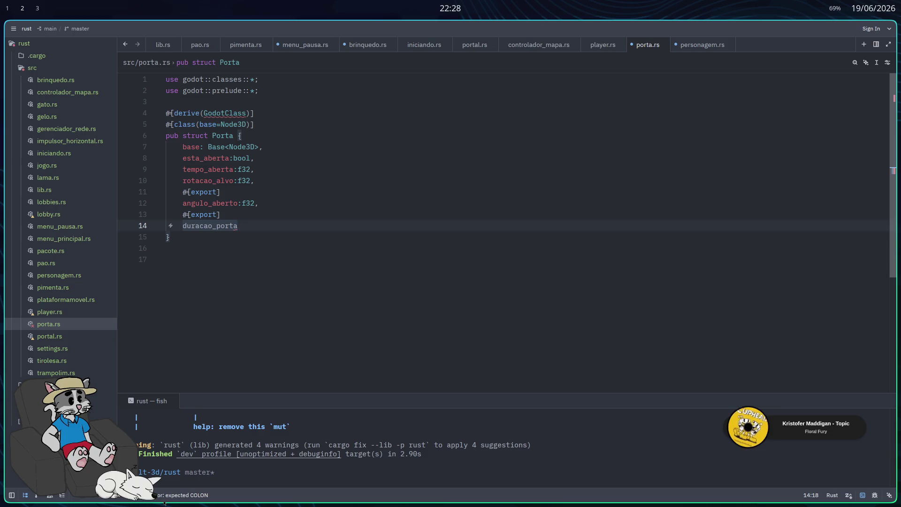
text(32,)
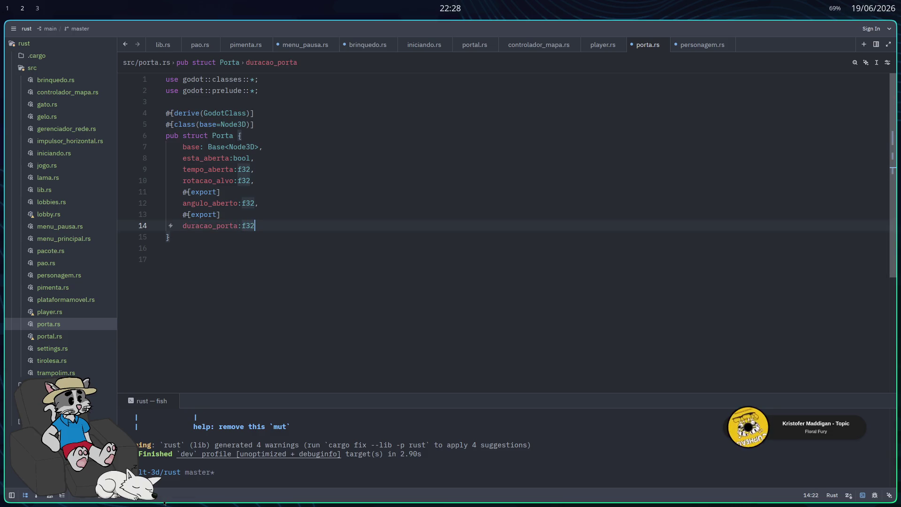
key(Return)
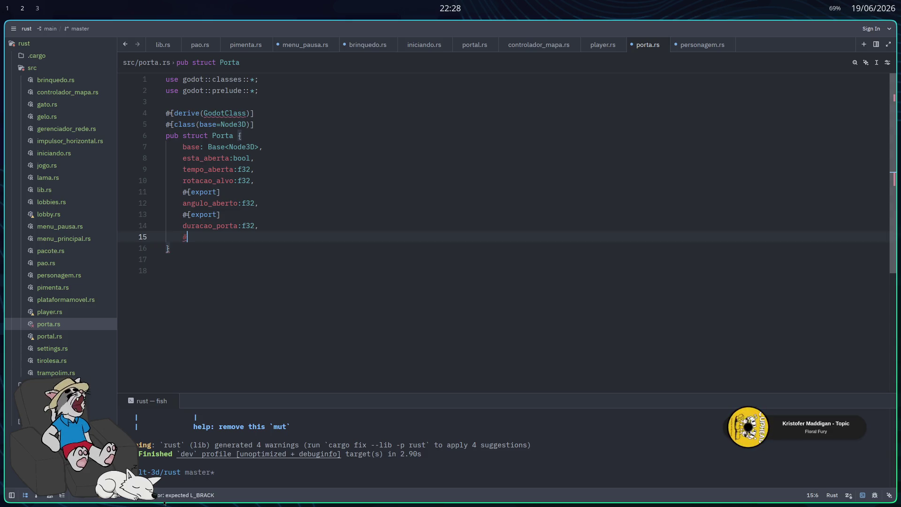
Step: Add an exported velocidade_animacao: f32 field
text(#[exp)
key(Tab)
key(End)
key(Return)
text(velocidade_animacao:)
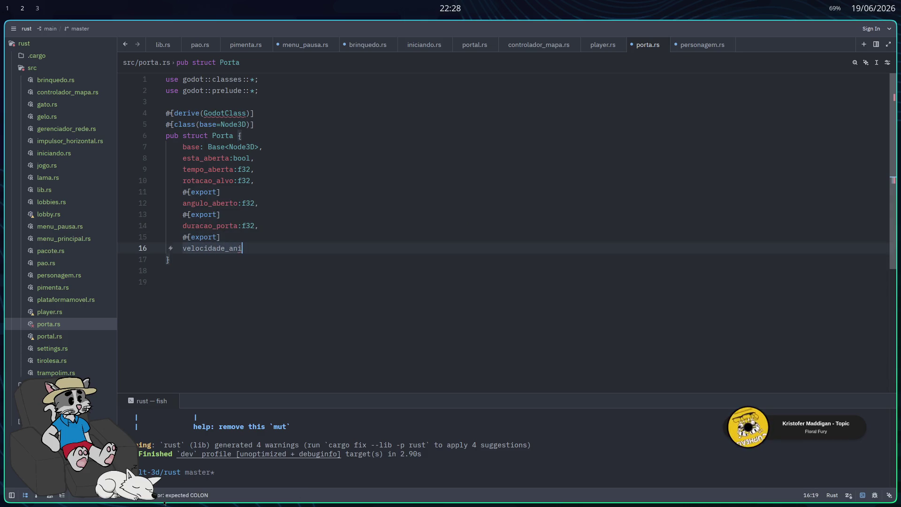
text(f32,)
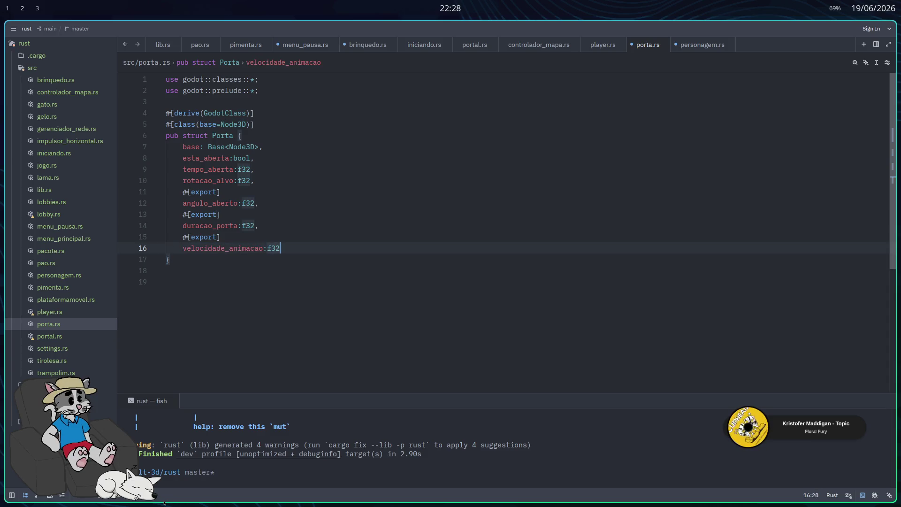
Step: Type a #[godot_api] attribute below the struct's closing brace
key(Down)
key(Return)
key(Return)
text(#[godot_api])
key(BackSpace)
text(^)
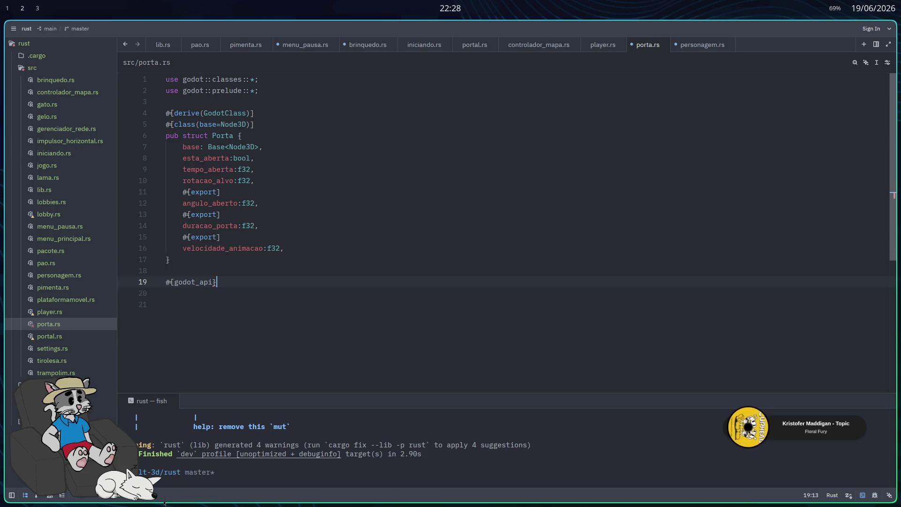
Step: Close the godot_api attribute and open an impl INode3D for Porta block
key(BackSpace)
text(])
key(Return)
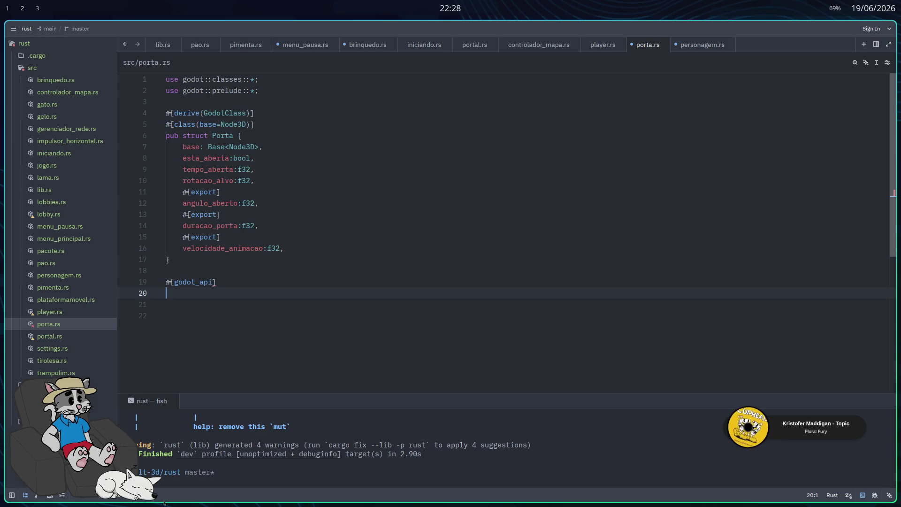
text(impl )
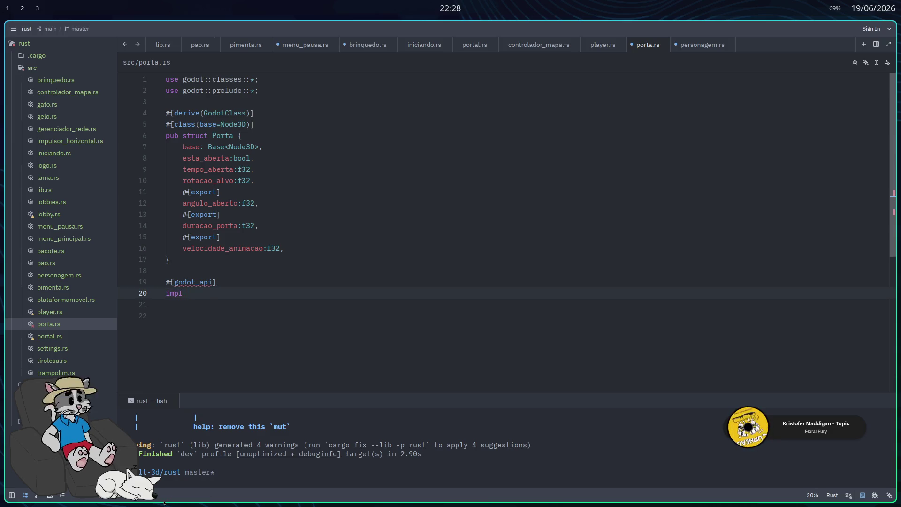
text(INod)
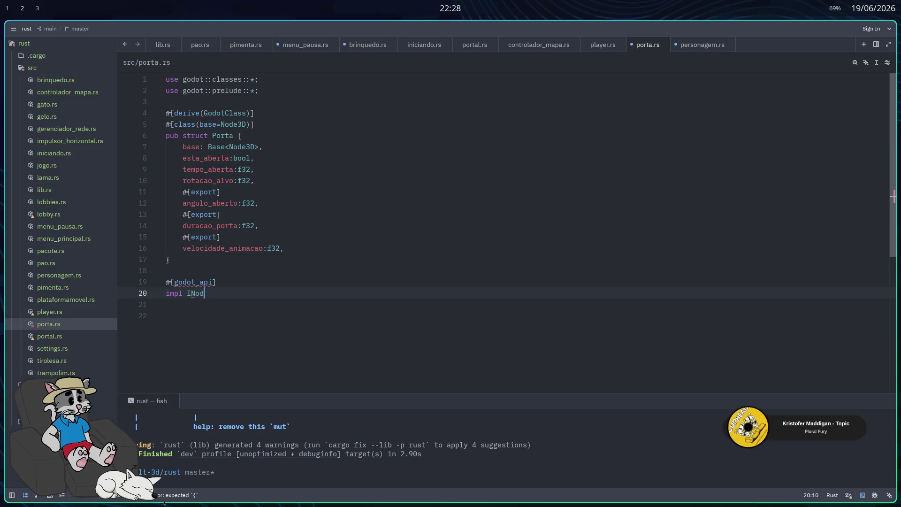
text(e3D for Po)
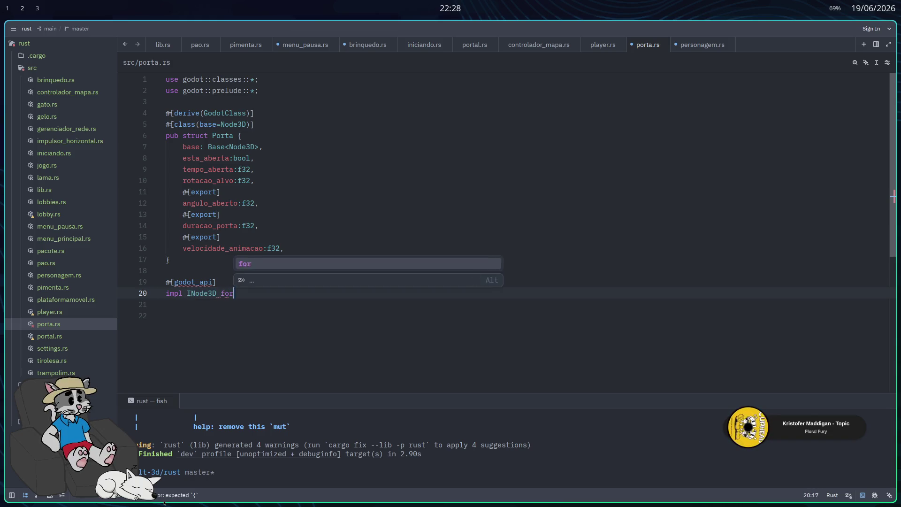
text(rta)
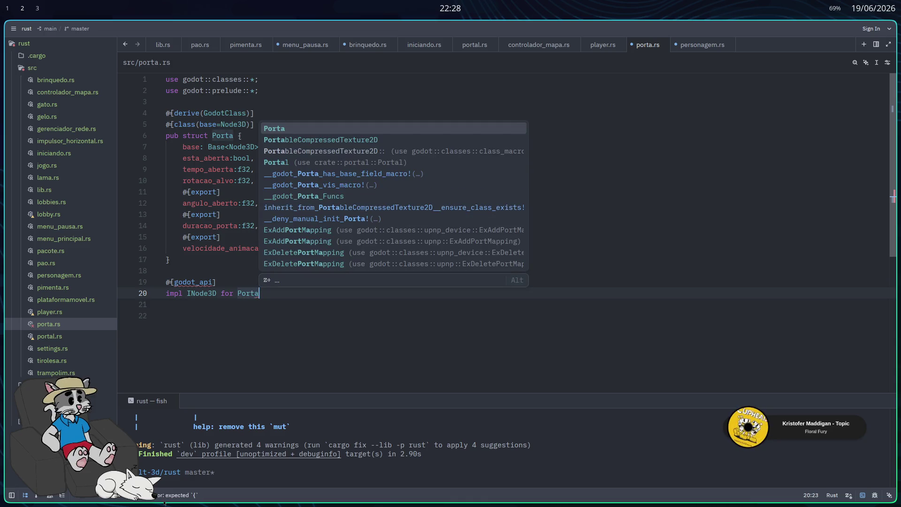
text({)
key(Return)
key(Return)
key(Return)
key(Up)
key(Up)
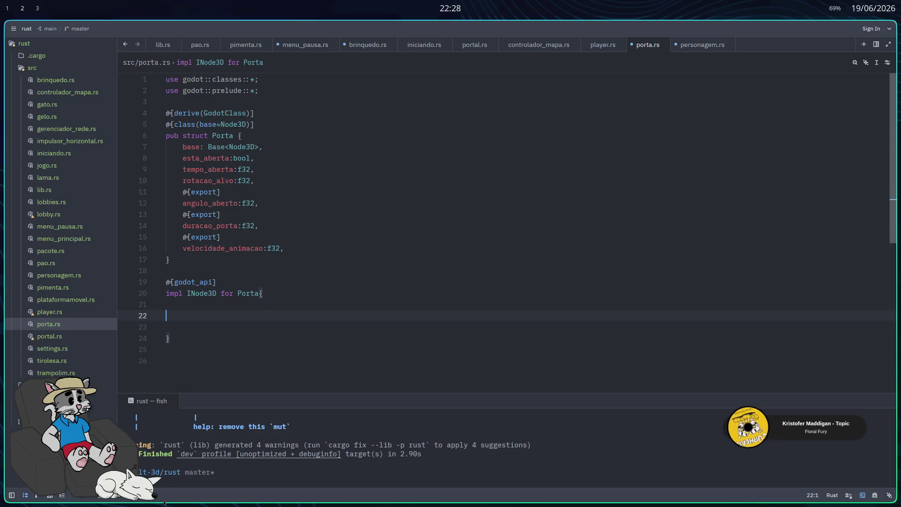
key(Return)
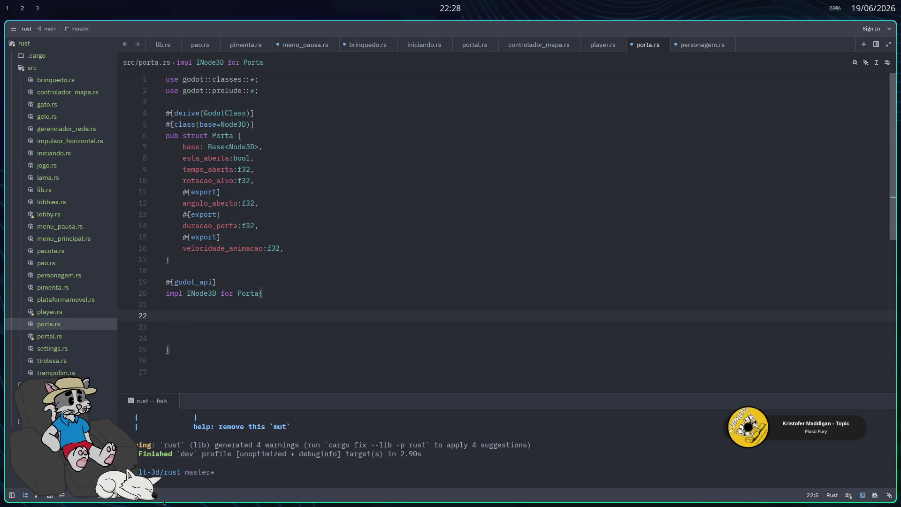
Step: Declare fn init(base: Base<Node3D>) -> Self inside the impl block
text(fn init)
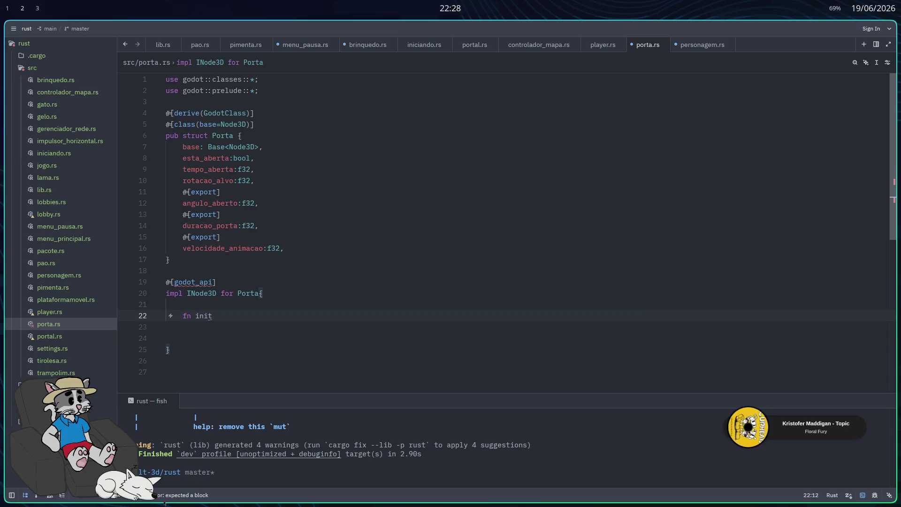
text((base:)
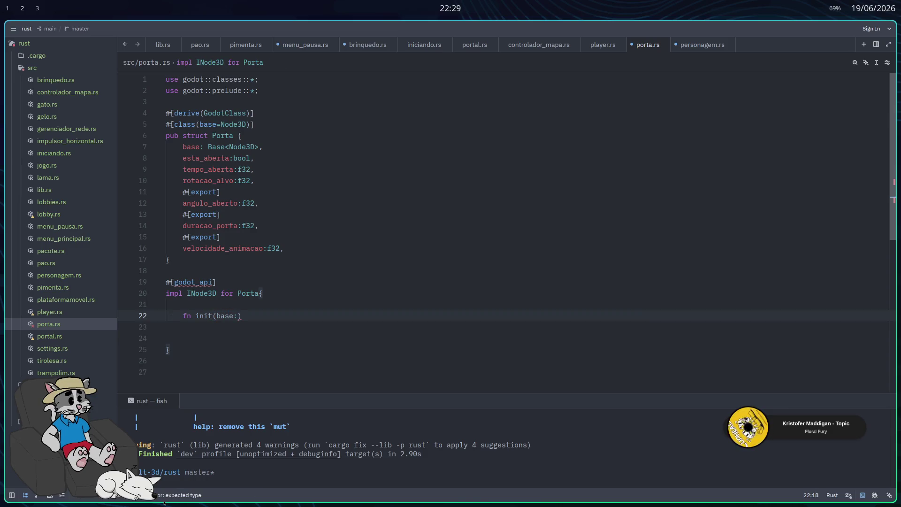
text(Base<Nod)
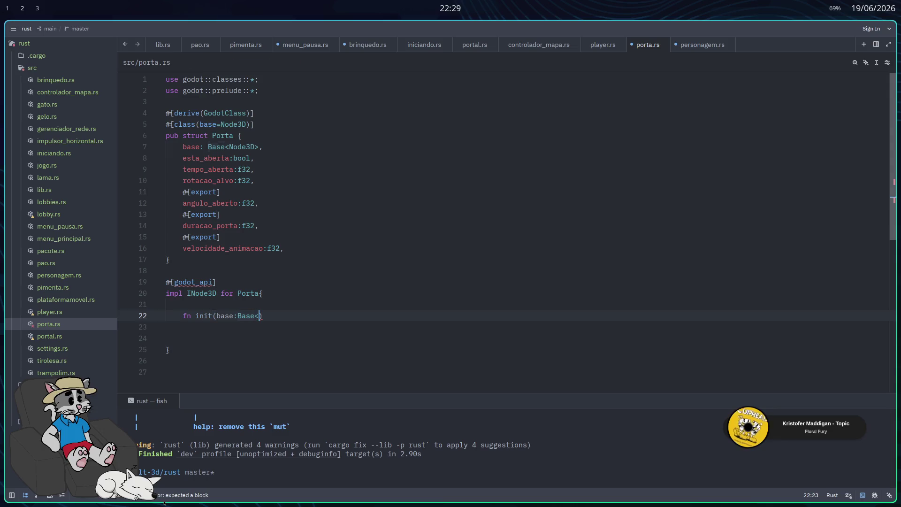
text(e3D>)
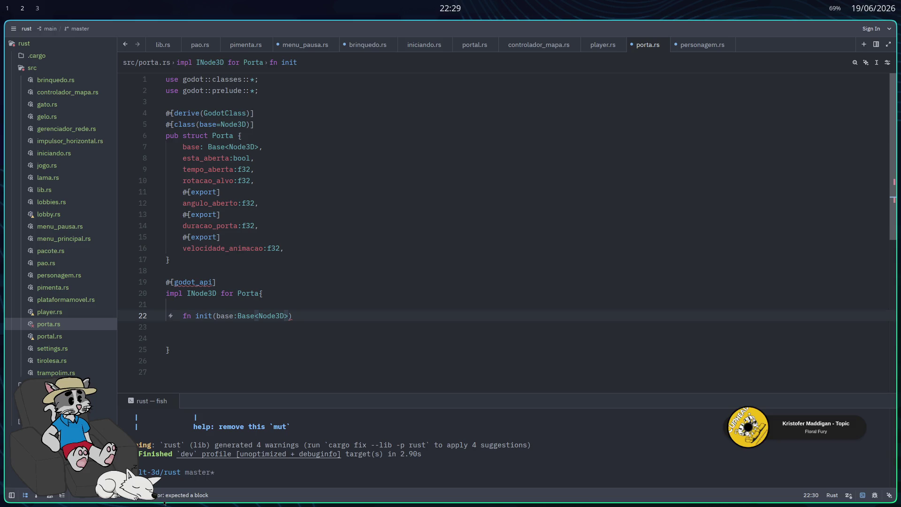
text() -> )
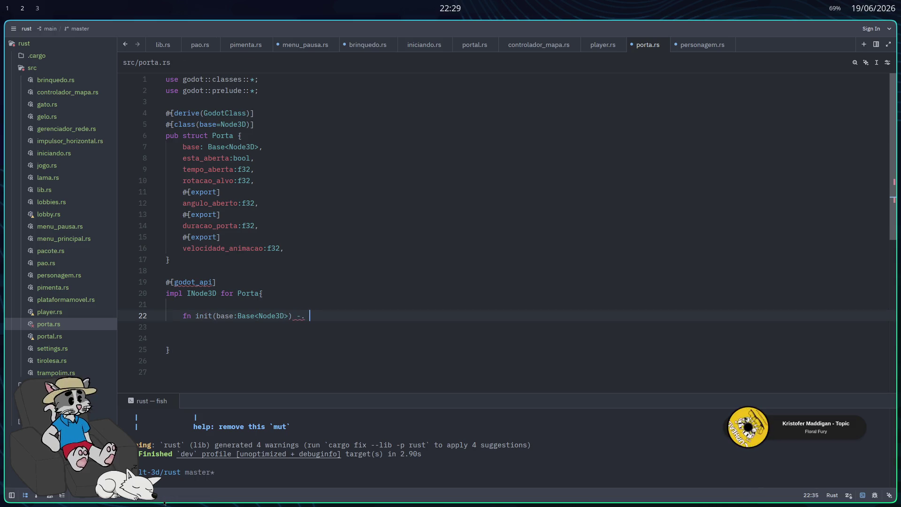
text(s)
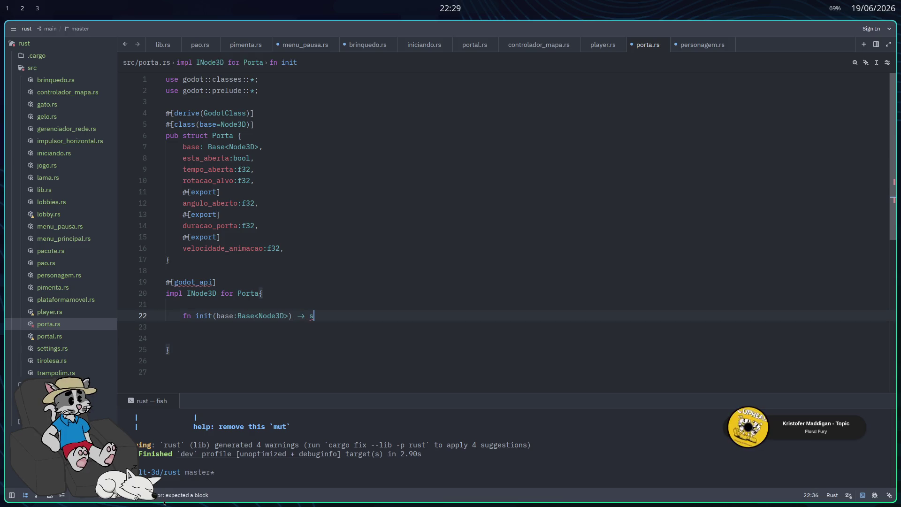
key(BackSpace)
text(Self{)
key(Return)
key(Return)
key(Return)
Step: Start init's Self literal with base, esta_aberta, tempo_aberta, rotacao_alvo and angulo_aberto fields
key(Up)
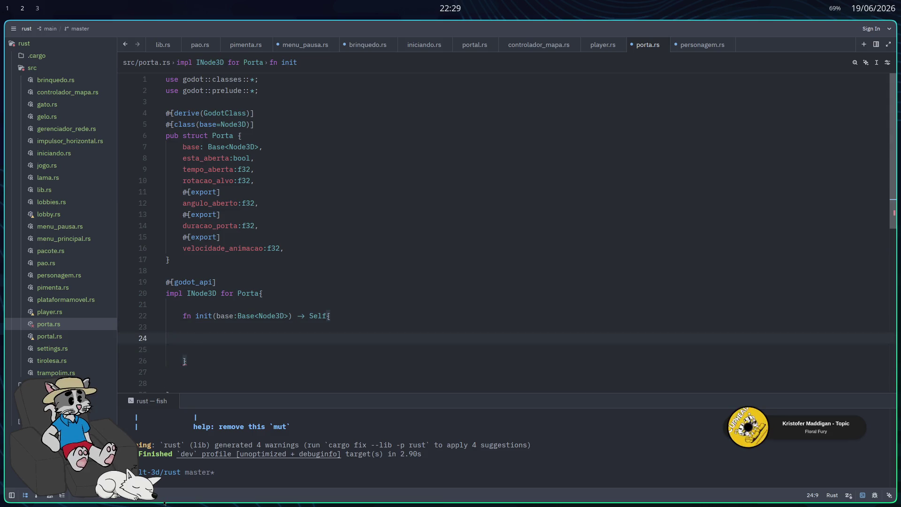
text(Self{)
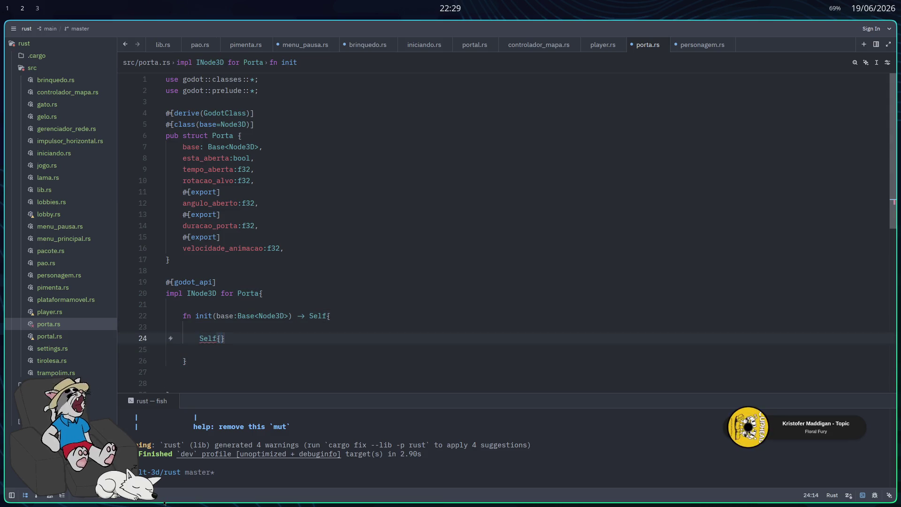
key(Return)
key(Return)
key(Return)
key(Return)
key(Up)
key(Up)
text(base,)
key(Return)
text(esta_aberta,)
key(Return)
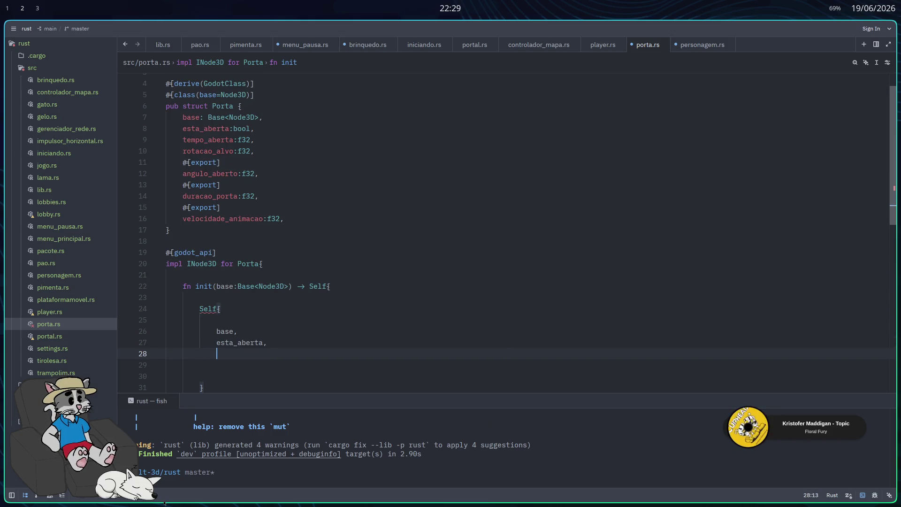
text(tempo_aberta)
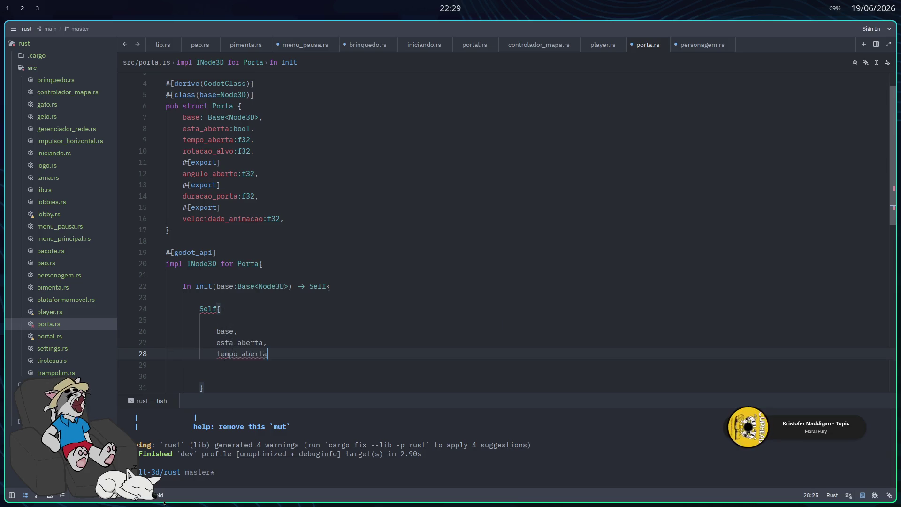
text(,)
key(Return)
text(rotacao_alvo,)
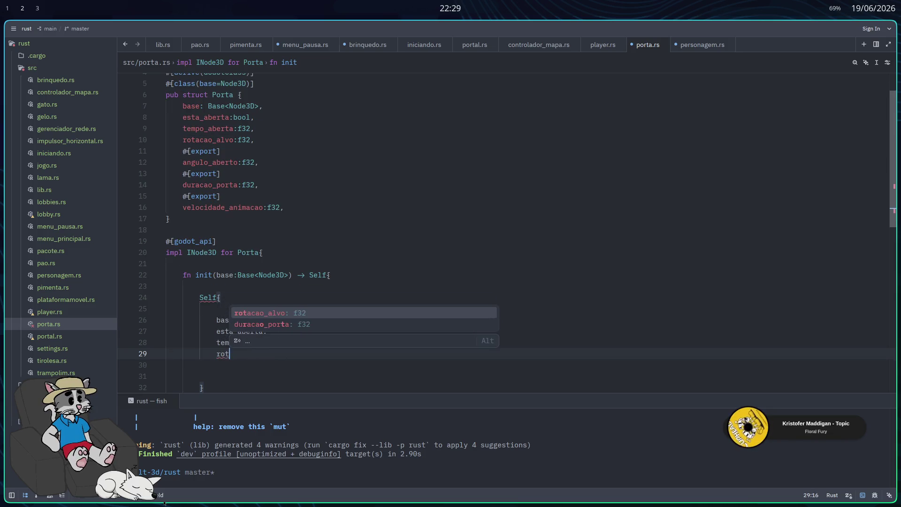
key(Return)
text(angulo_aberto)
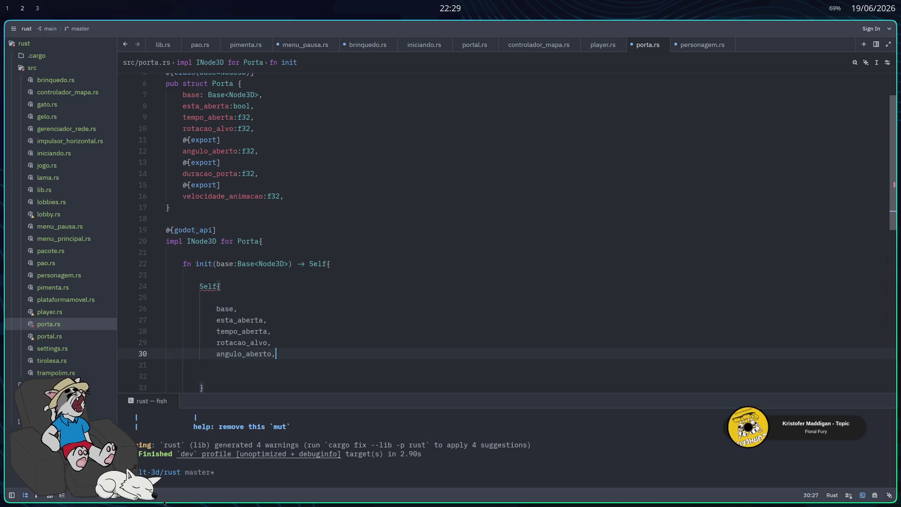
text(,)
key(Return)
Step: Add duracao_porta and velocidade_animacao: 3.0 to the Self literal
text(d)
key(Tab)
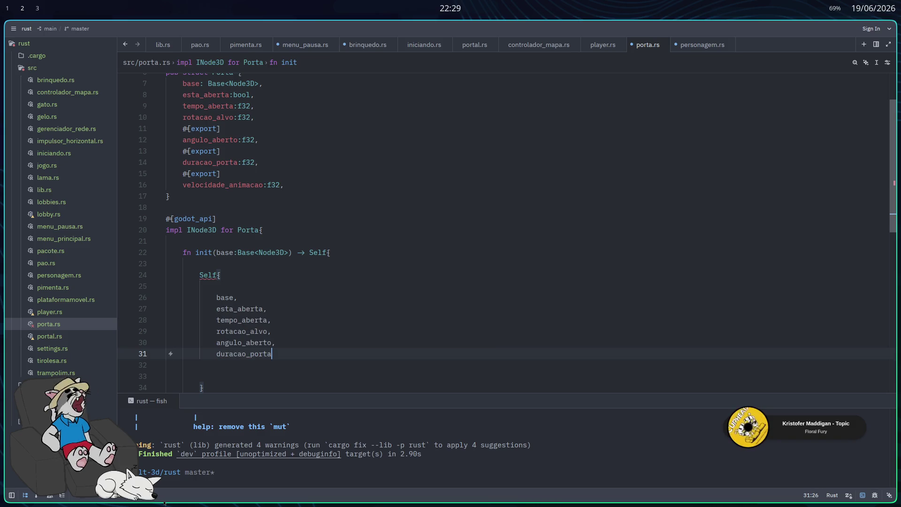
key(Return)
key(Up)
key(End)
text(,)
key(Down)
text(v)
key(Tab)
text(,)
key(Left)
text(:5)
key(BackSpace)
text(3.0)
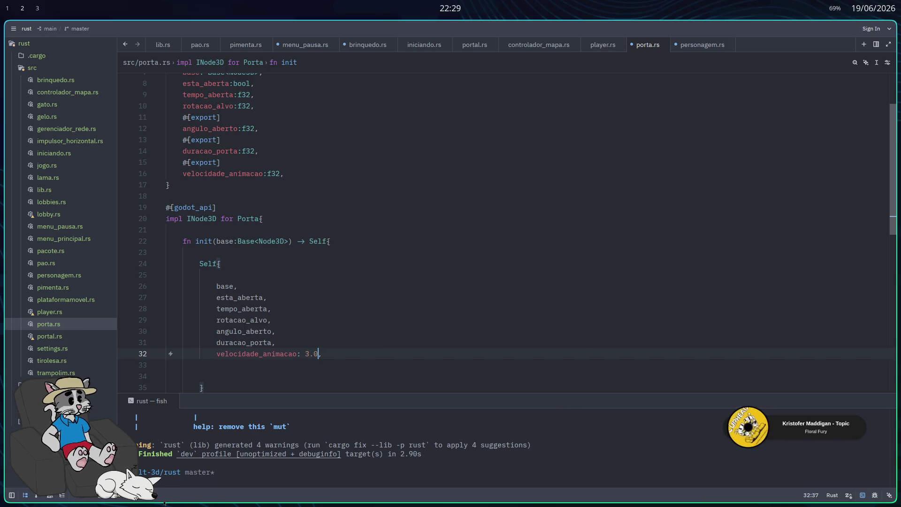
Step: Give duracao_porta 2.0, angulo_aberto 1.2 and rotacao_alvo 0.0 as defaults
key(Up)
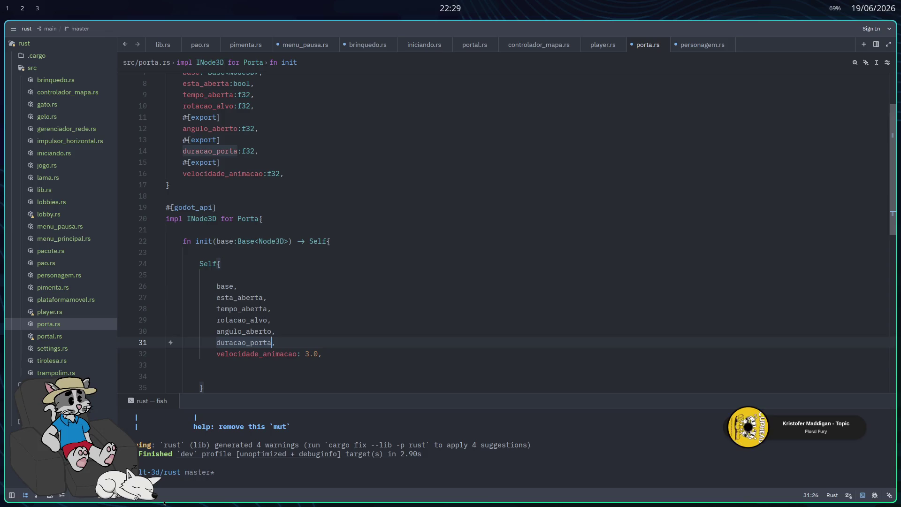
text(: 2.0)
key(Up)
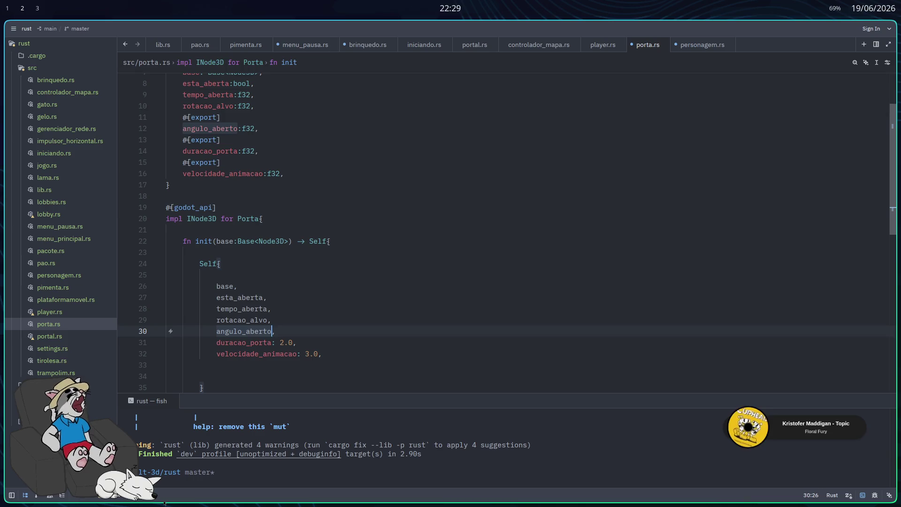
text(: )
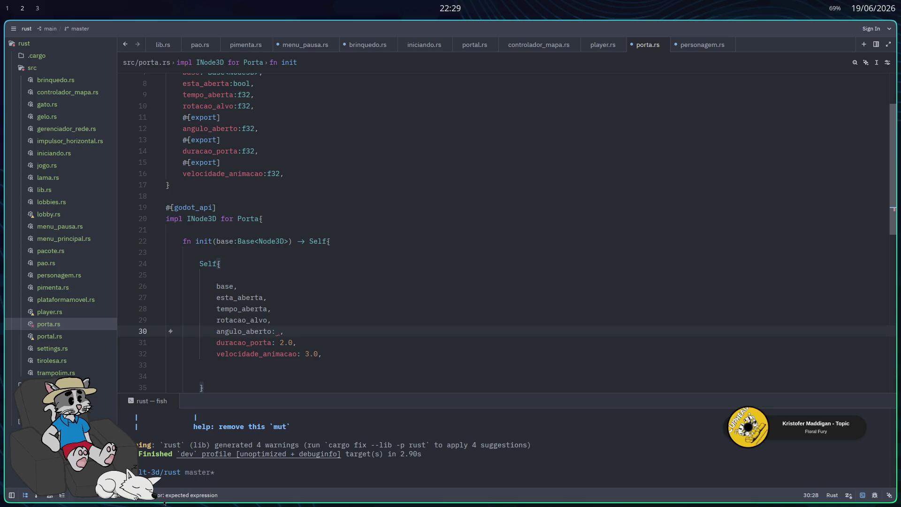
text(1.2)
key(Up)
key(Left)
text(: )
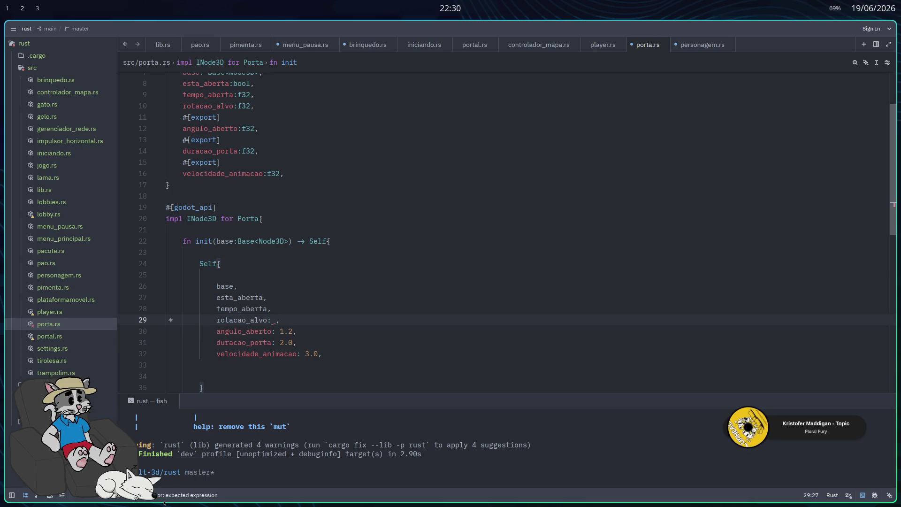
text(0.0)
Step: Default tempo_aberta to 0.0 and esta_aberta to false
key(Up)
key(Left)
text(: )
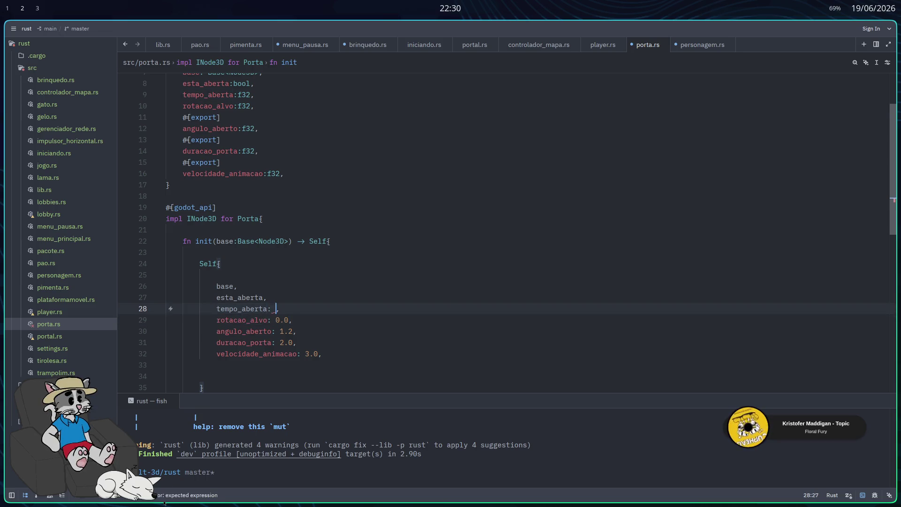
text(0.0)
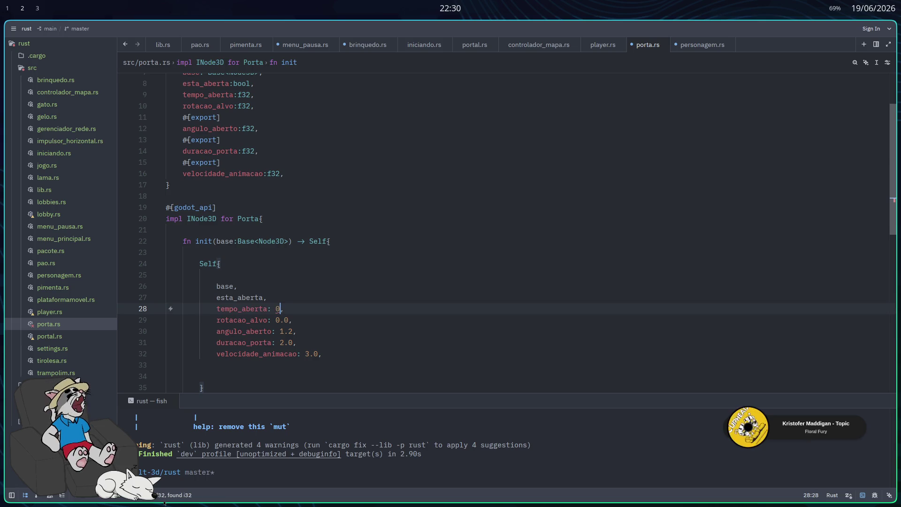
key(Up)
key(Left)
text(: )
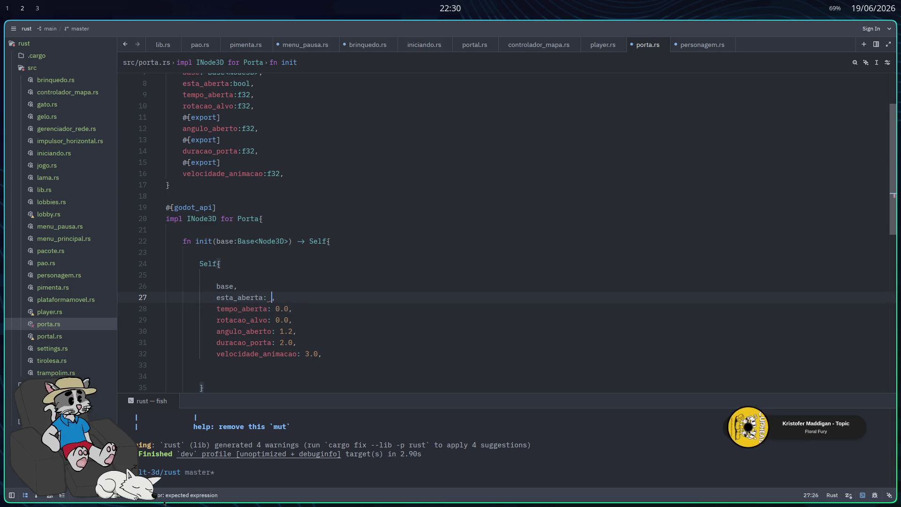
text(false)
key(Up)
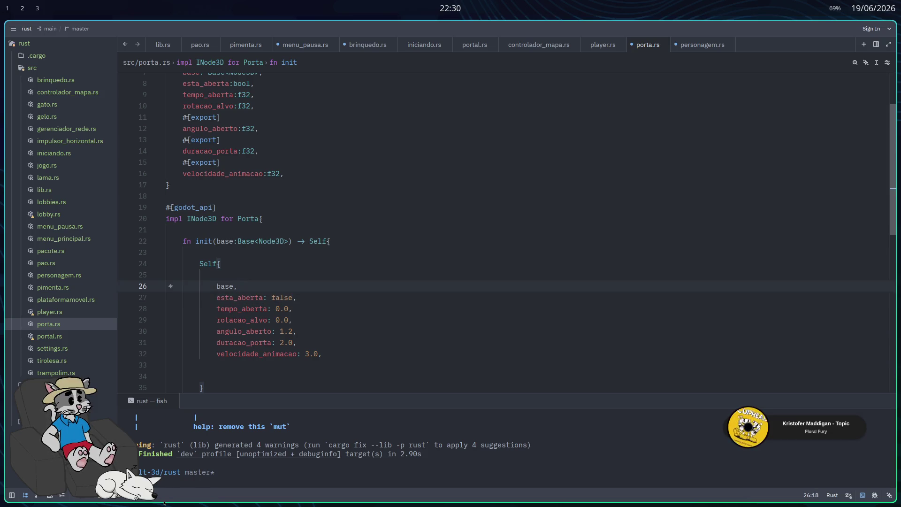
key(Down)
key(Up)
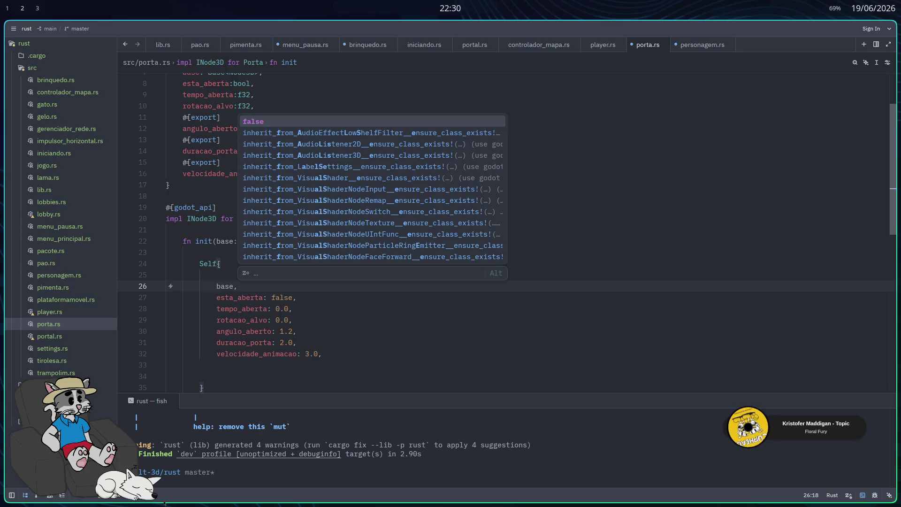
key(Escape)
key(Down)
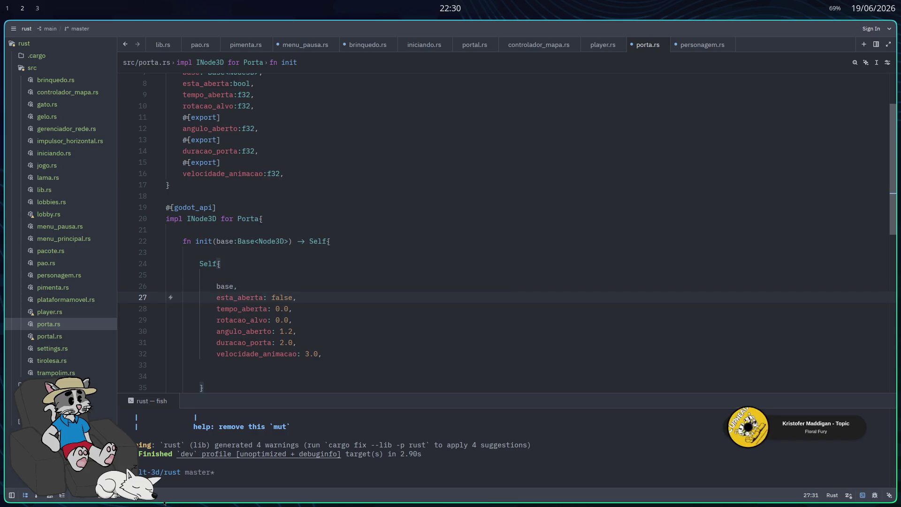
key(Down)
key(Down)
key(Down)
key(Down)
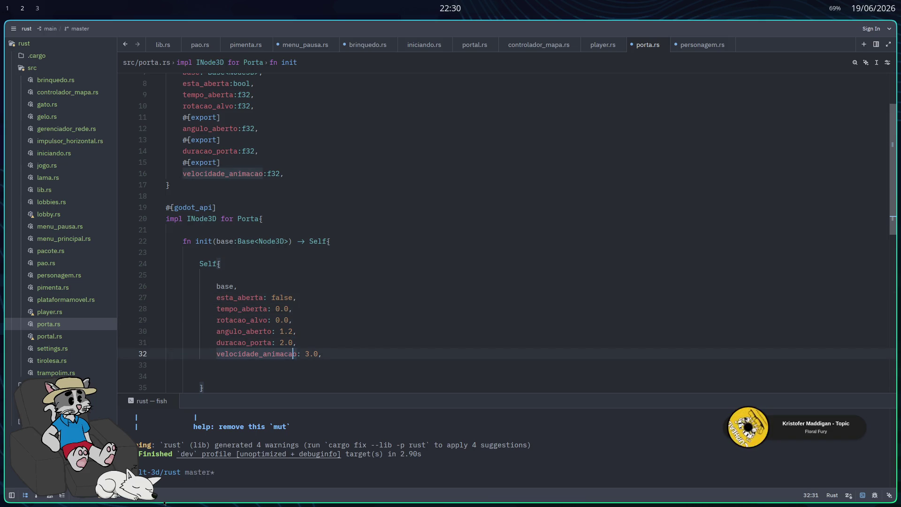
Step: Save porta.rs to auto-format it and leave blank lines below init
key(ctrl+s)
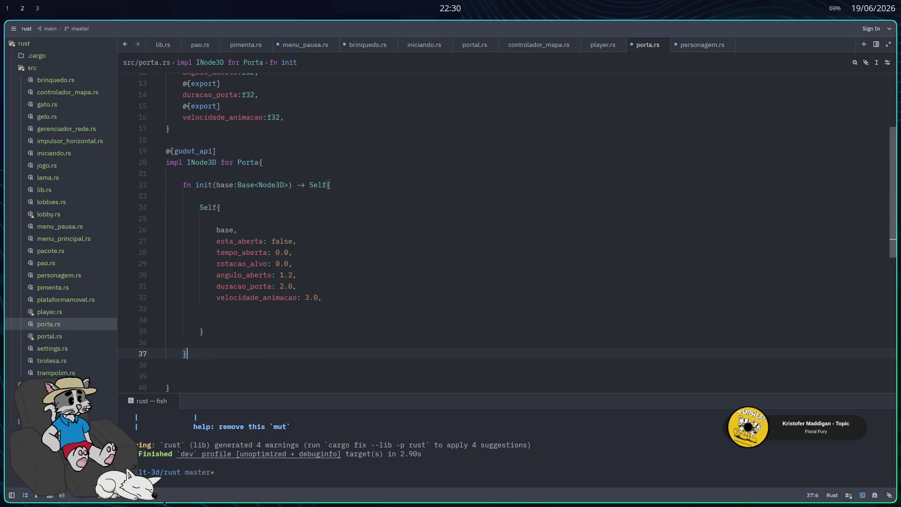
key(Left)
key(Return)
key(Return)
key(Return)
key(Up)
key(Up)
Step: Add an empty fn ready(&mut self) method to the INode3D impl
key(Tab)
text(fnn)
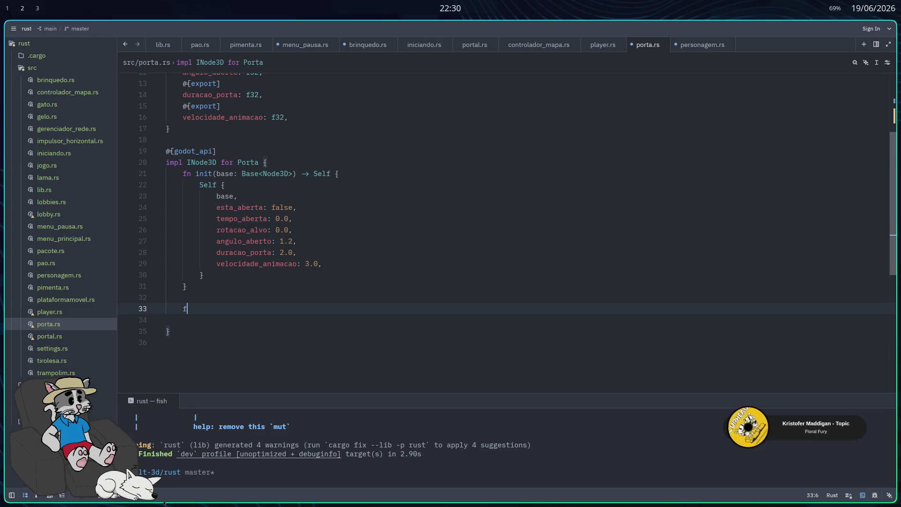
key(BackSpace)
key(BackSpace)
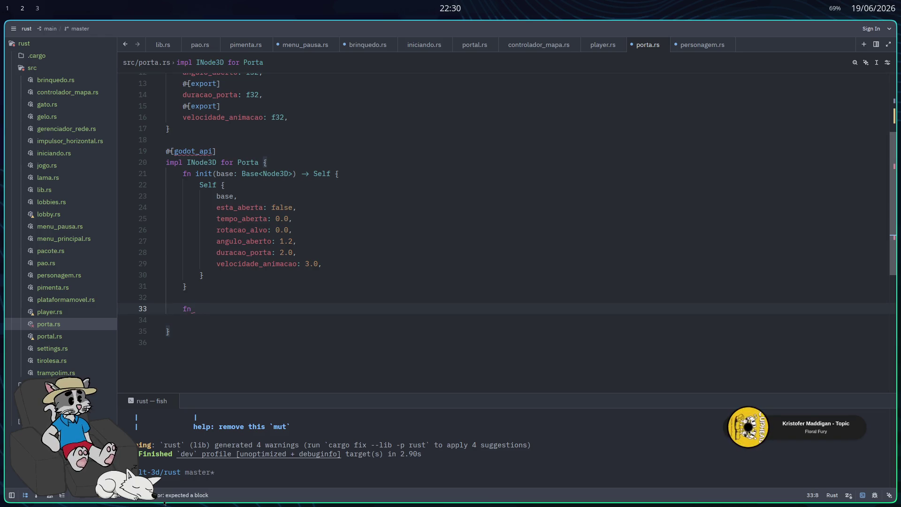
text(ready()
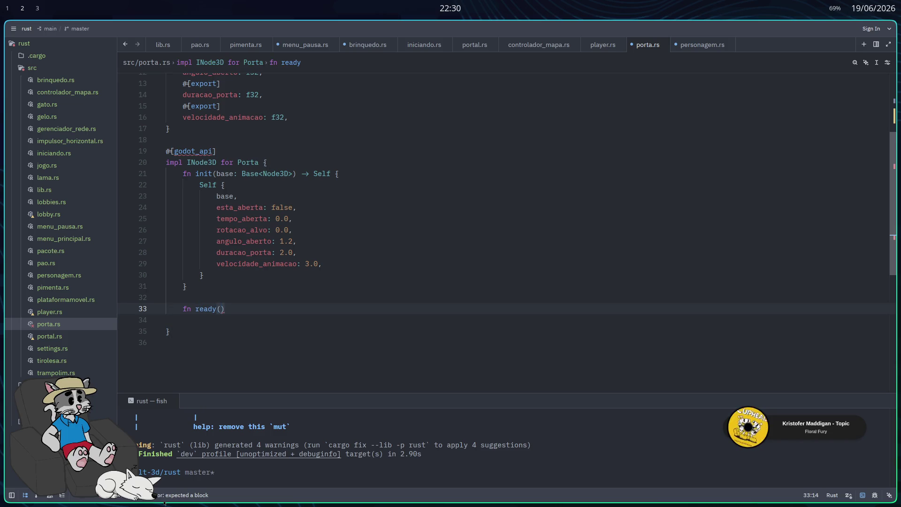
text(&mut sel)
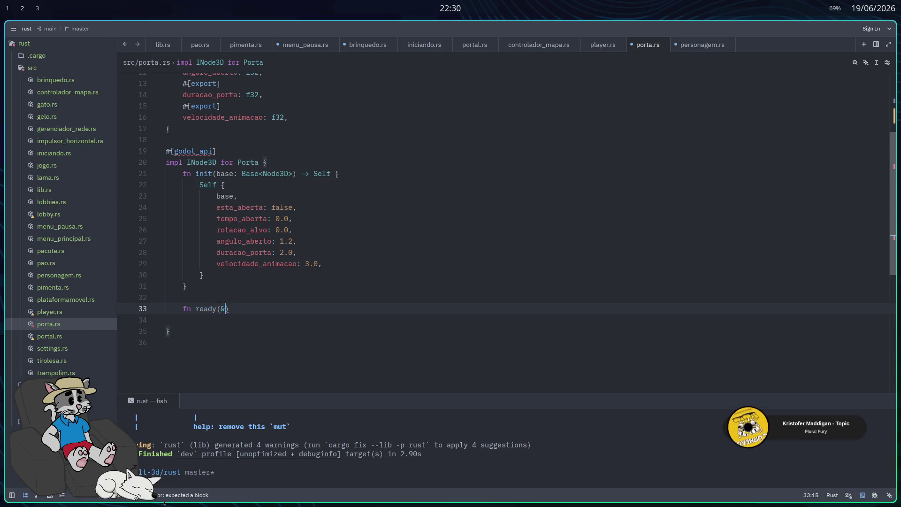
text(f)
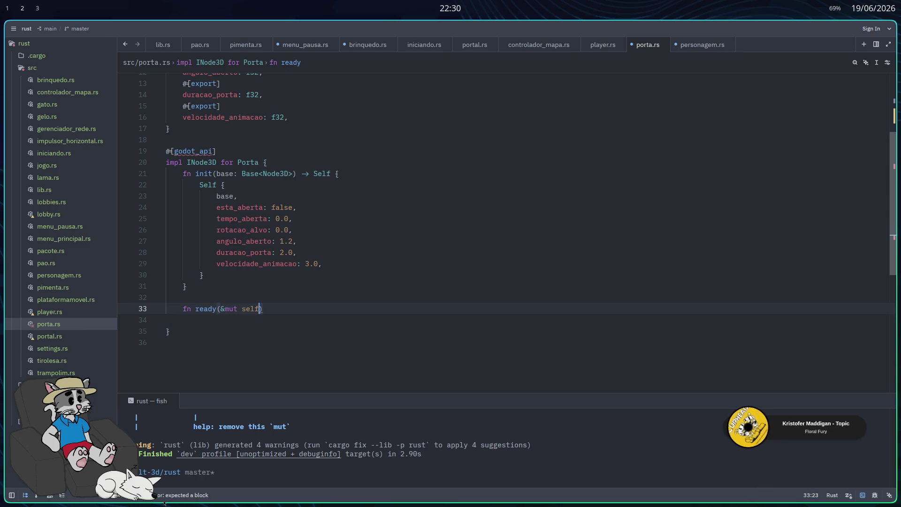
text() {)
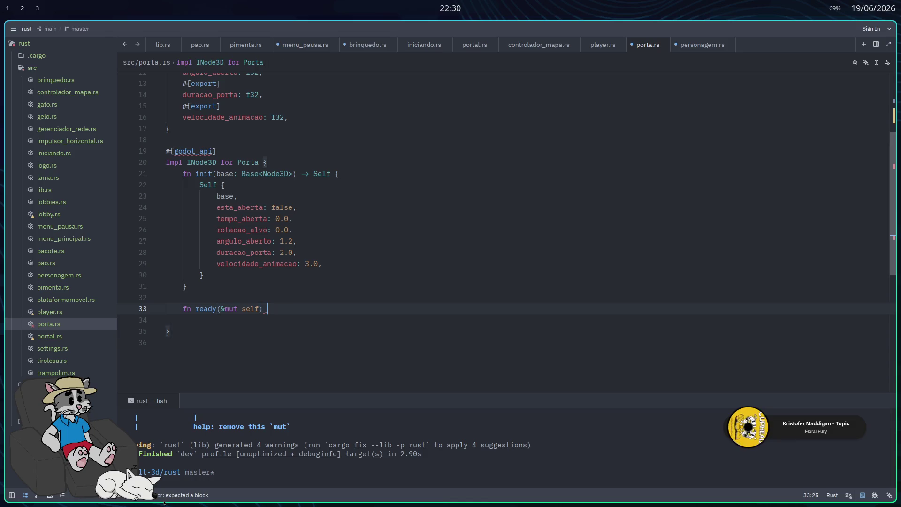
key(Return)
key(Return)
key(Return)
key(Up)
key(Up)
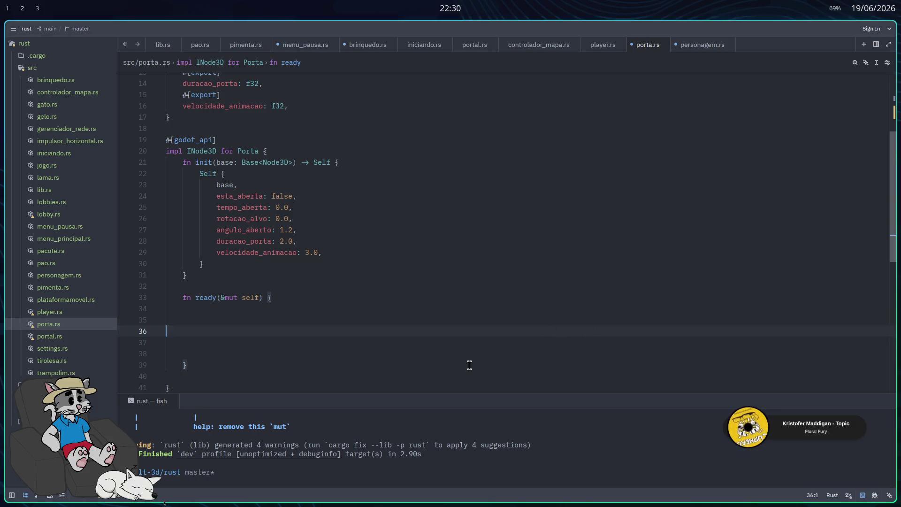
scroll(464, 361, down, 2)
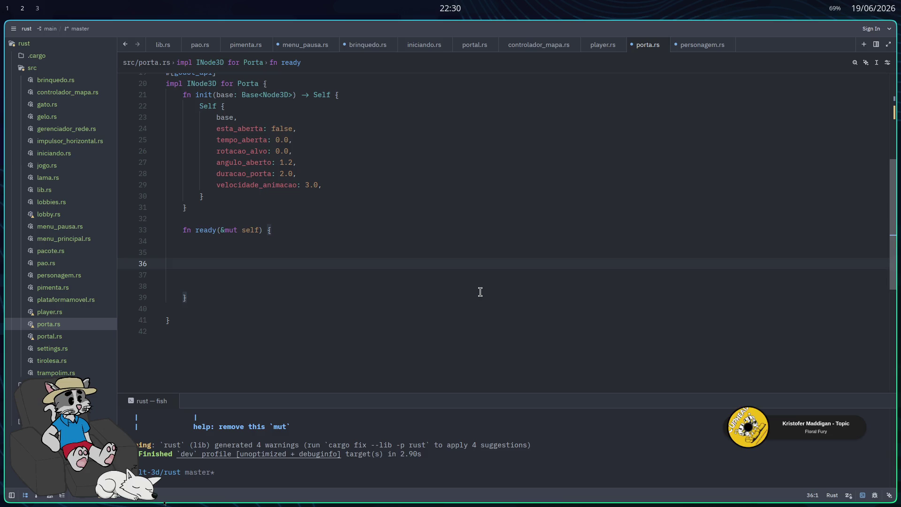
key(Tab)
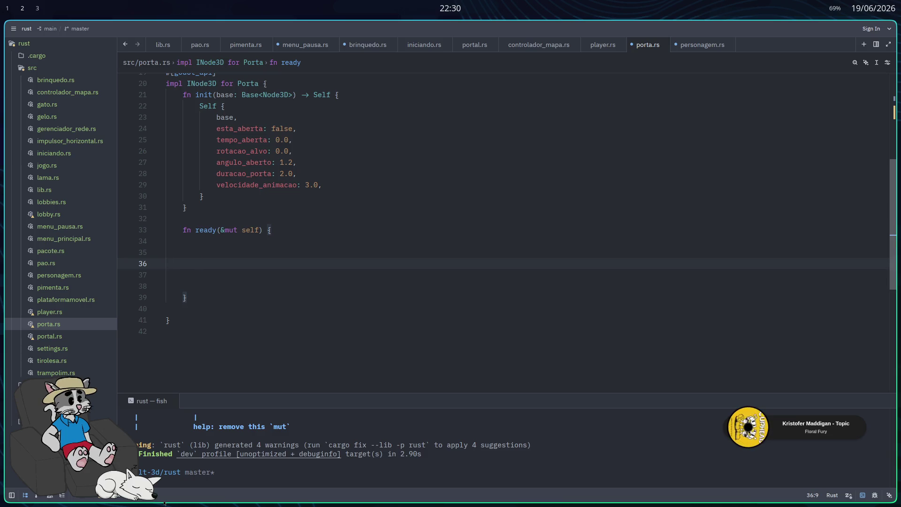
Step: Inside ready, write if let Some(mut area) = self.base().try_get_node_as::<Area3D>(...) with an empty body
text(if let )
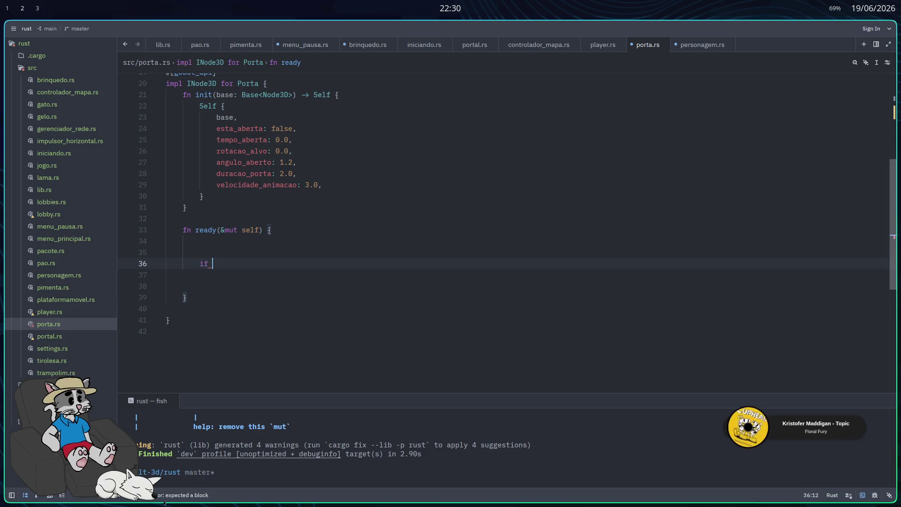
text(Some()
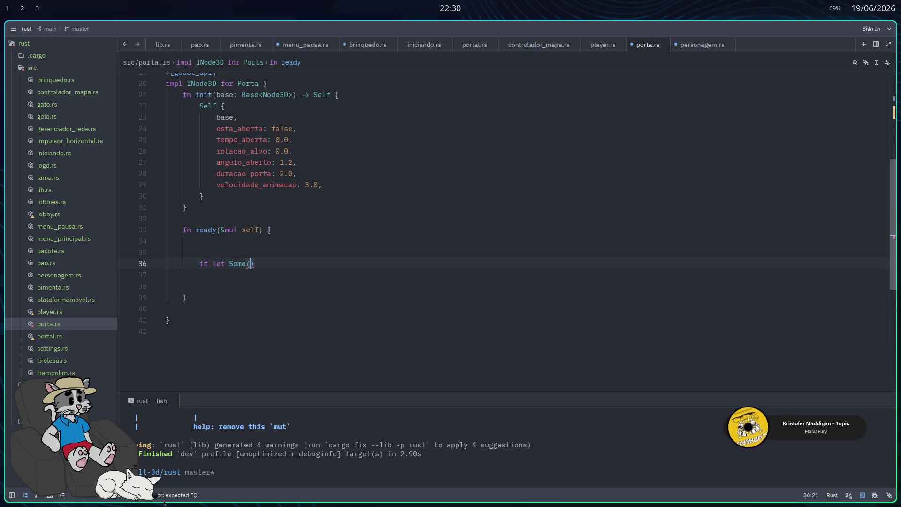
text(mut area) )
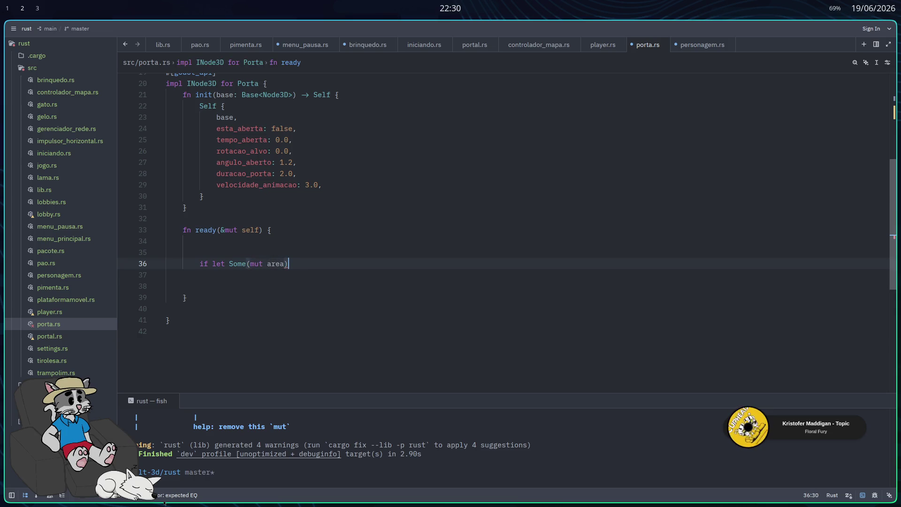
text(=)
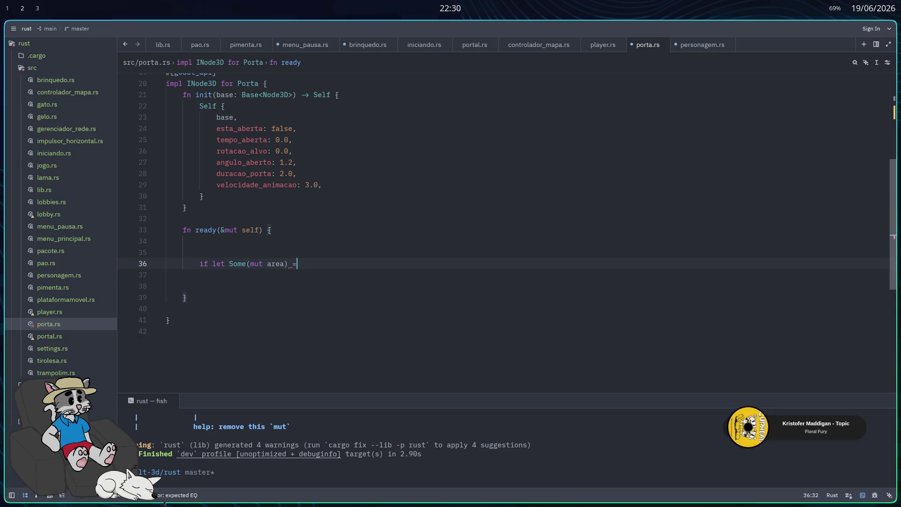
text( self.b)
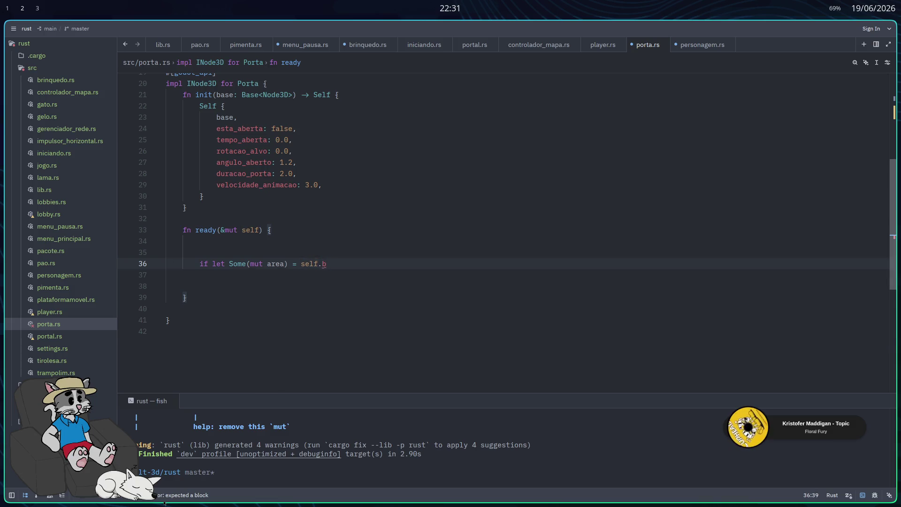
text(ase().try_get_node_)
key(Return)
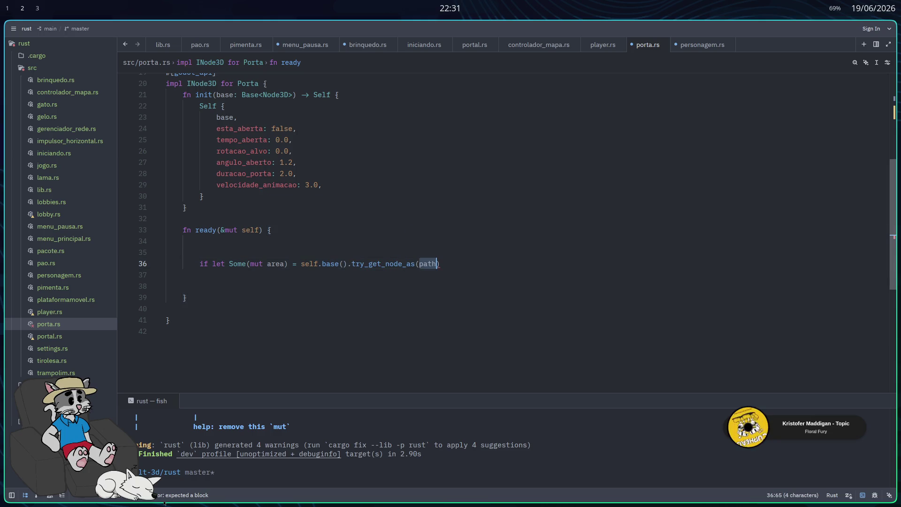
key(BackSpace)
key(BackSpace)
key(BackSpace)
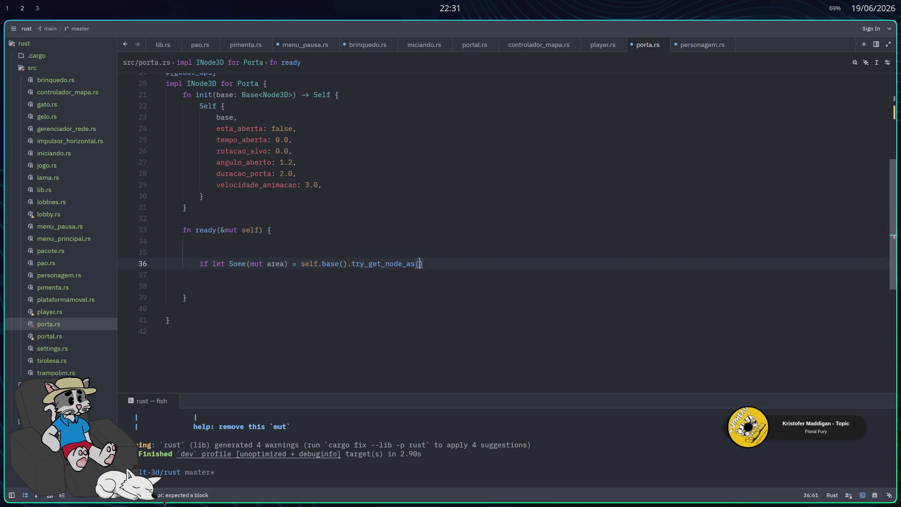
text(::<Area3d)
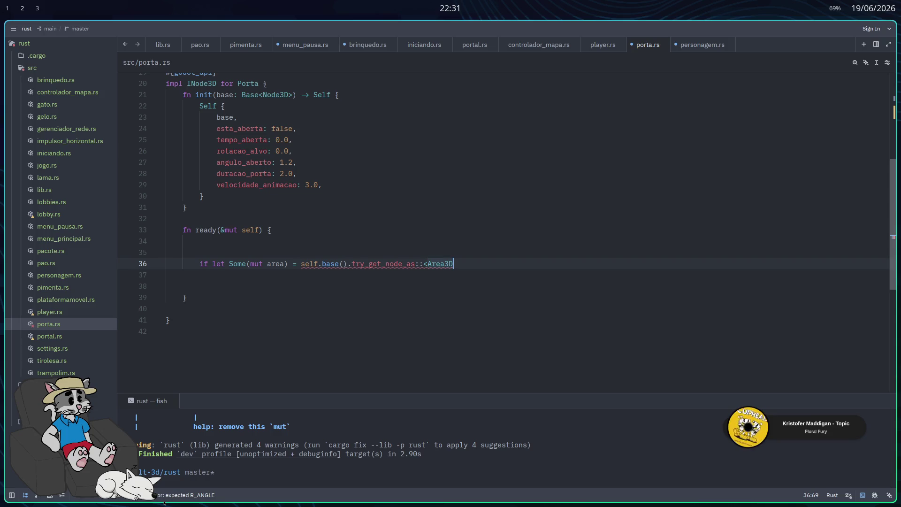
key(ctrl+space)
text(>)
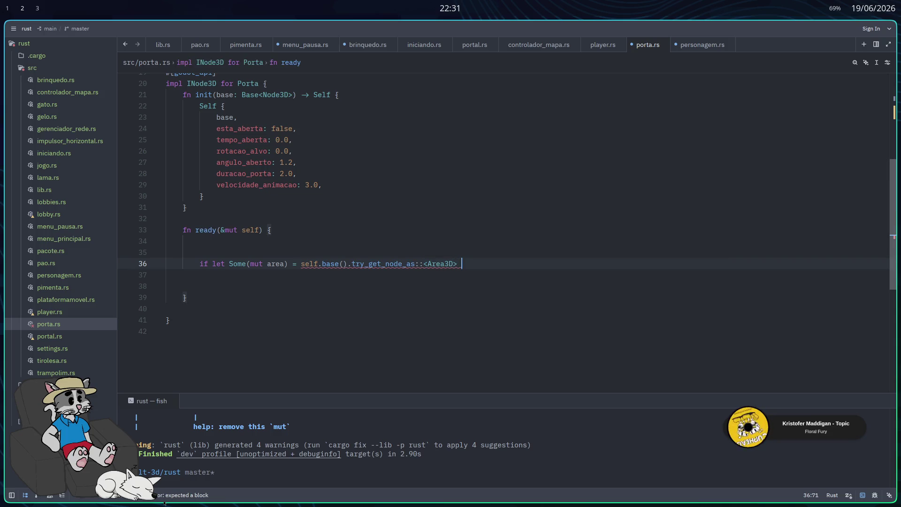
key(BackSpace)
text(()
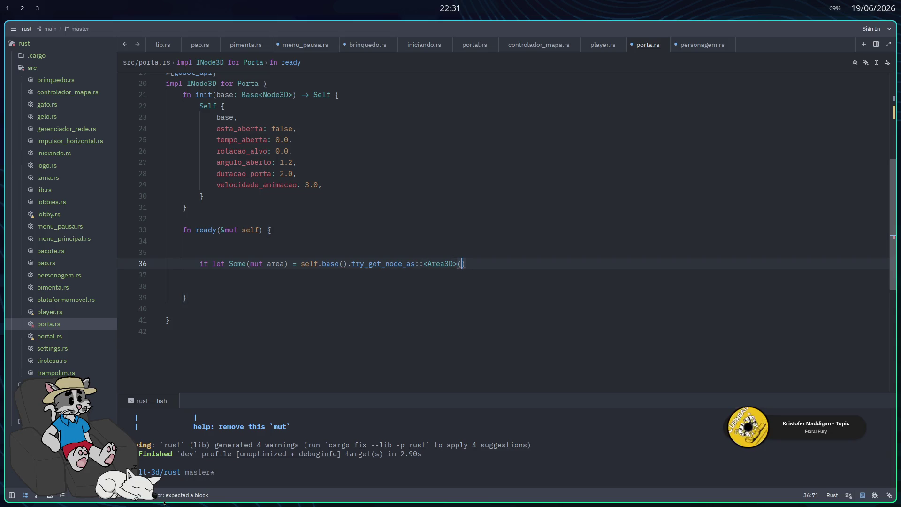
text("area3D)
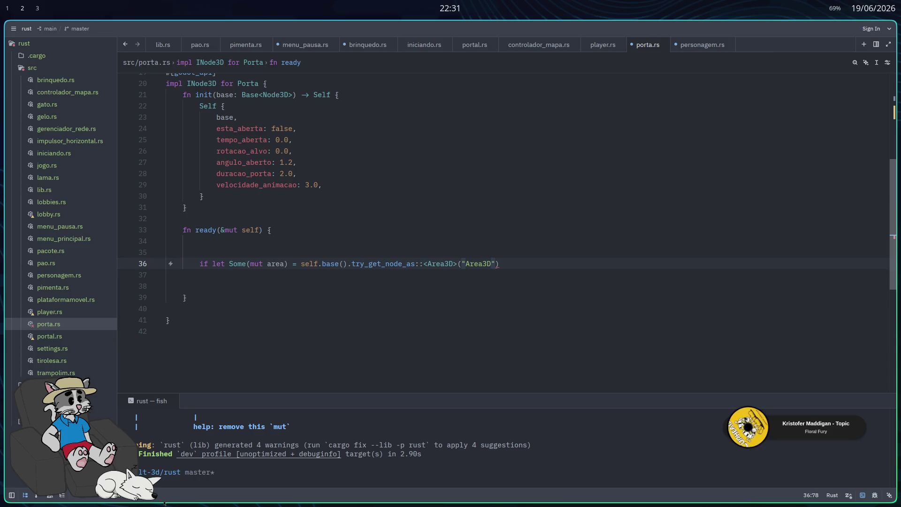
text(");)
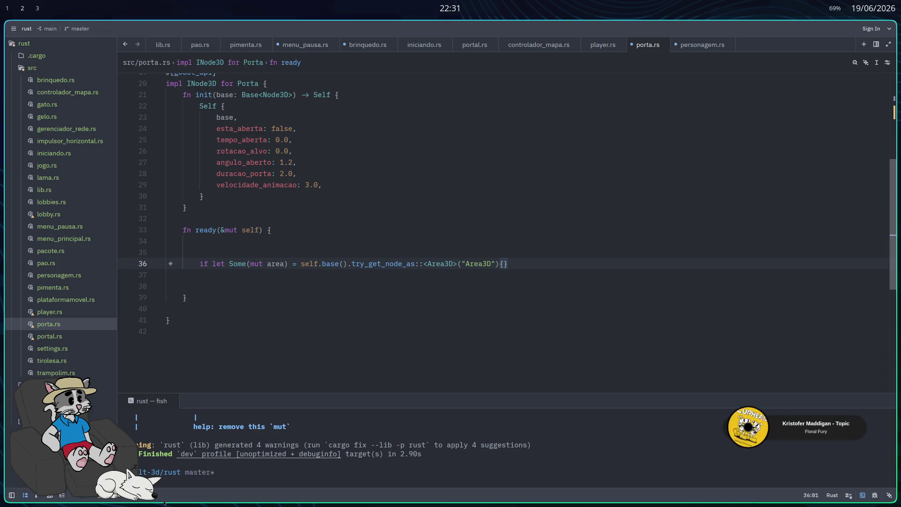
key(Return)
key(Return)
key(Return)
key(Up)
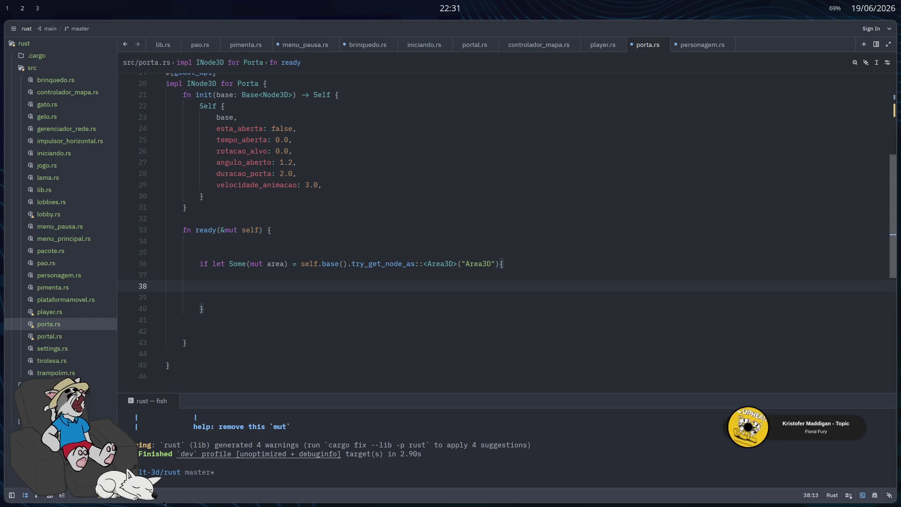
scroll(555, 345, down, 1)
scroll(559, 342, down, 1)
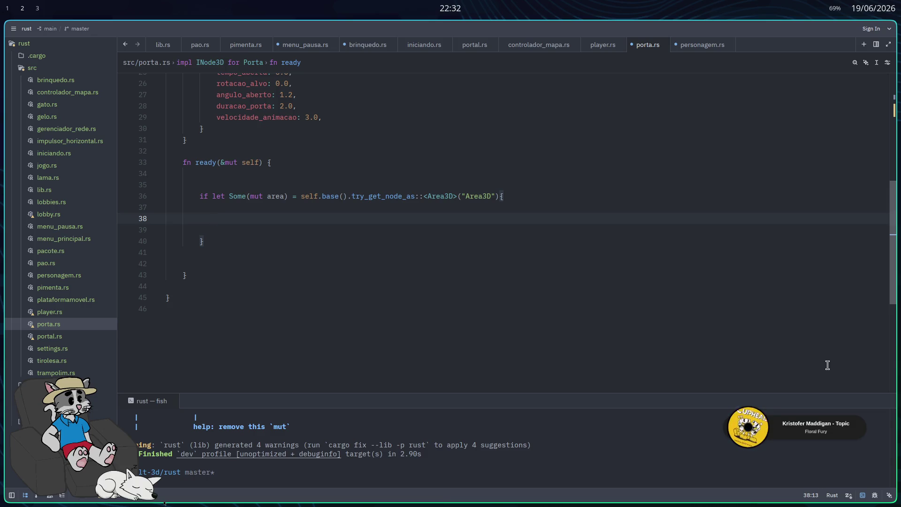
Step: Search Google for 'repo porta' in a new private Firefox window, fullscreen, filtered to Vídeos
click(577, 341)
key(alt+Tab)
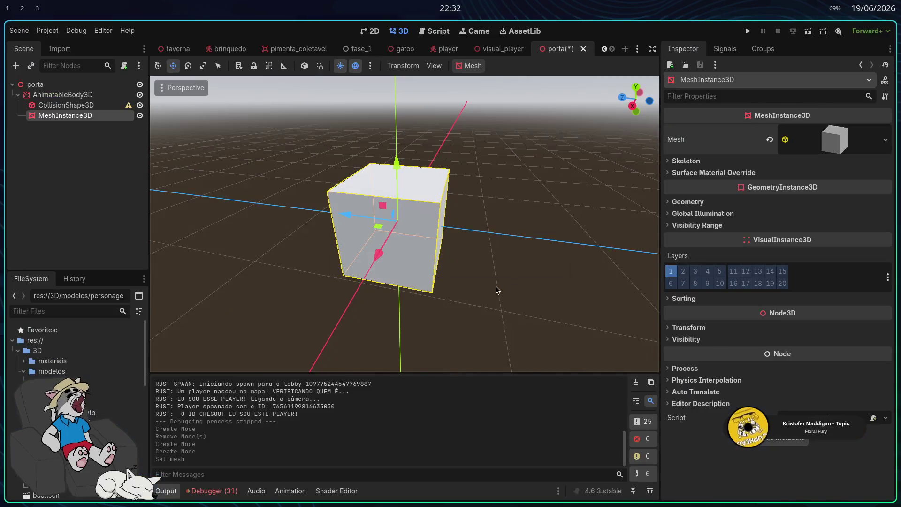
key(super+3)
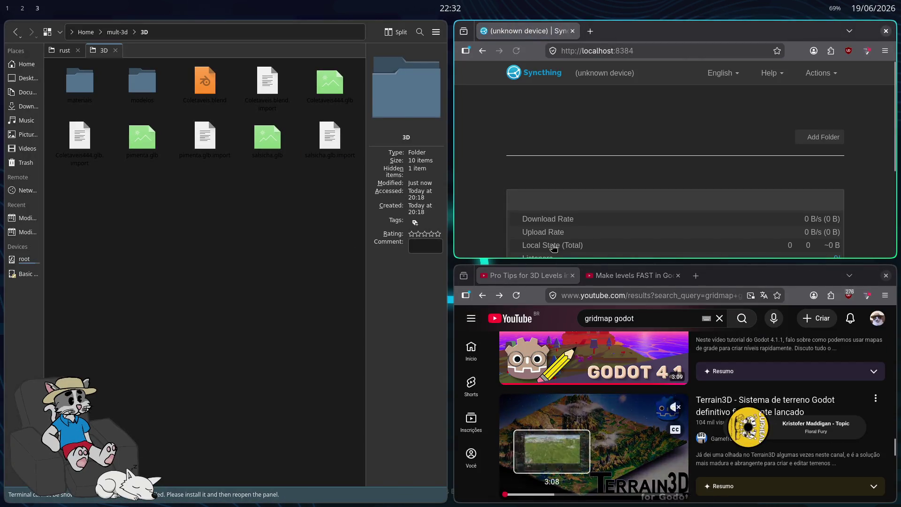
key(ctrl+shift+p)
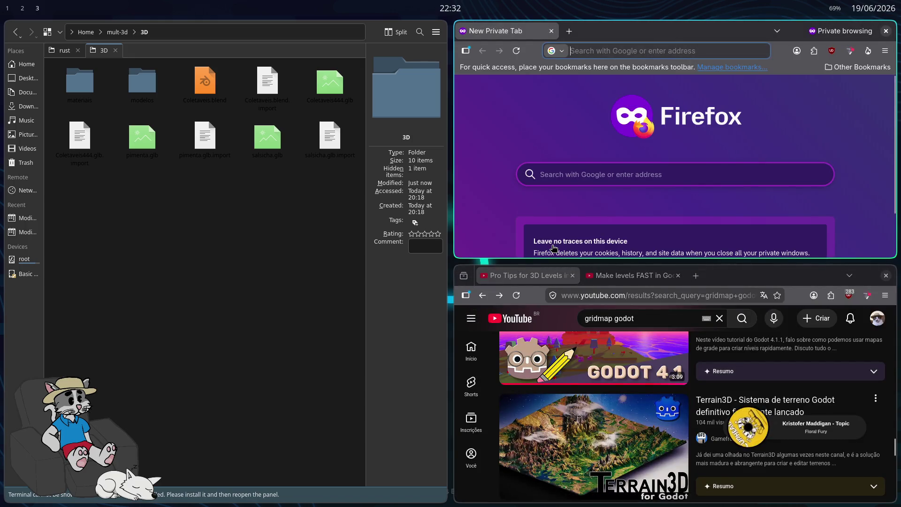
text(repo porta)
key(Return)
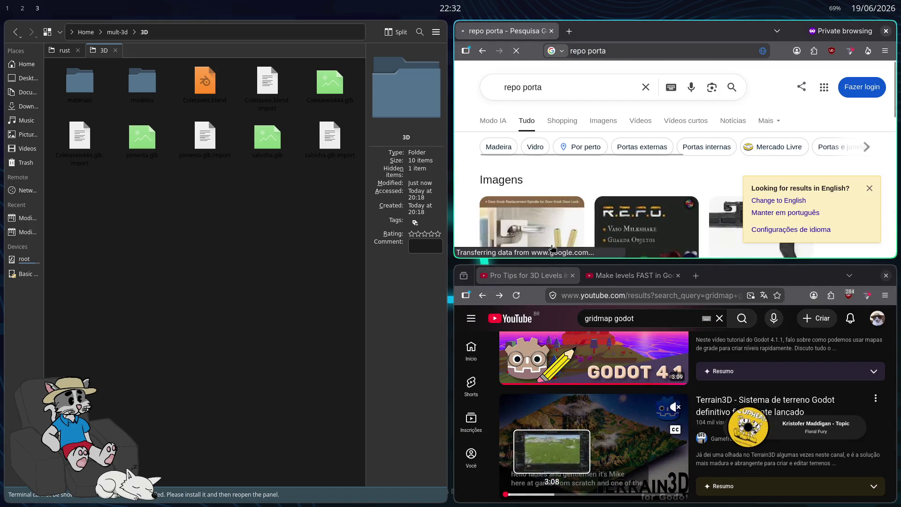
key(F11)
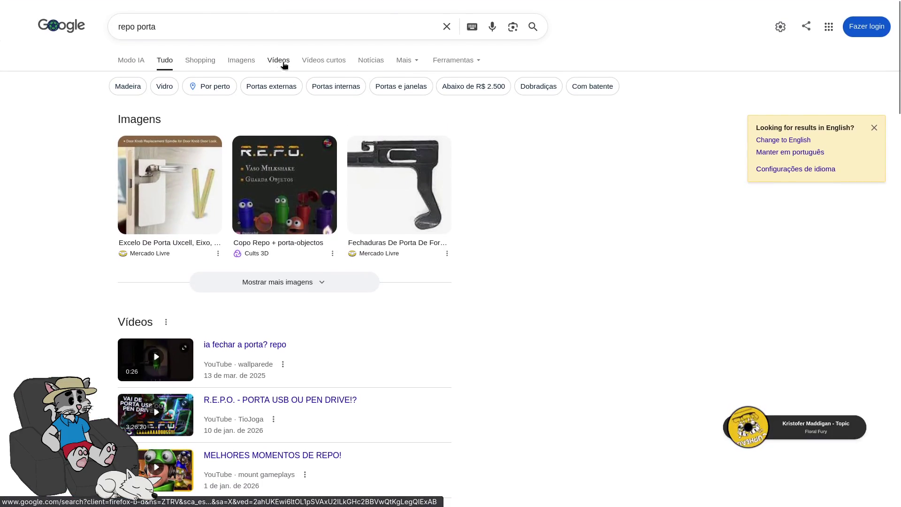
click(278, 63)
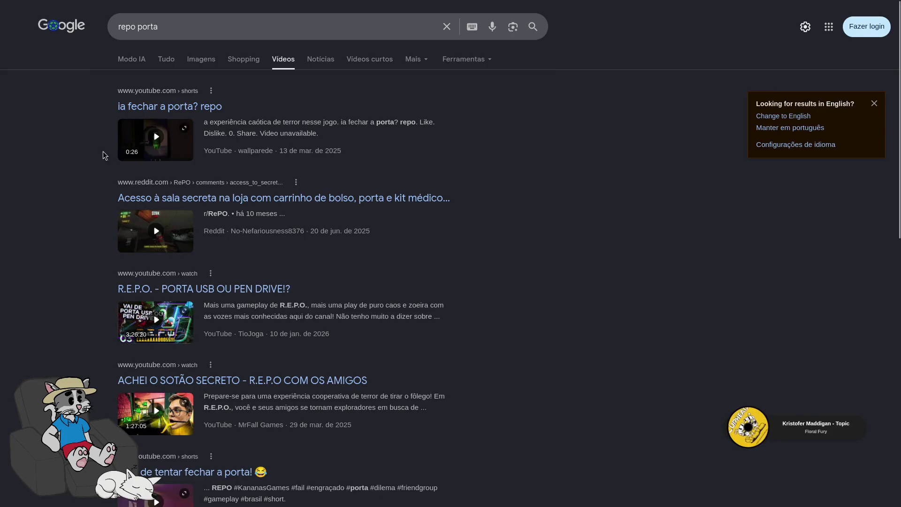
click(158, 123)
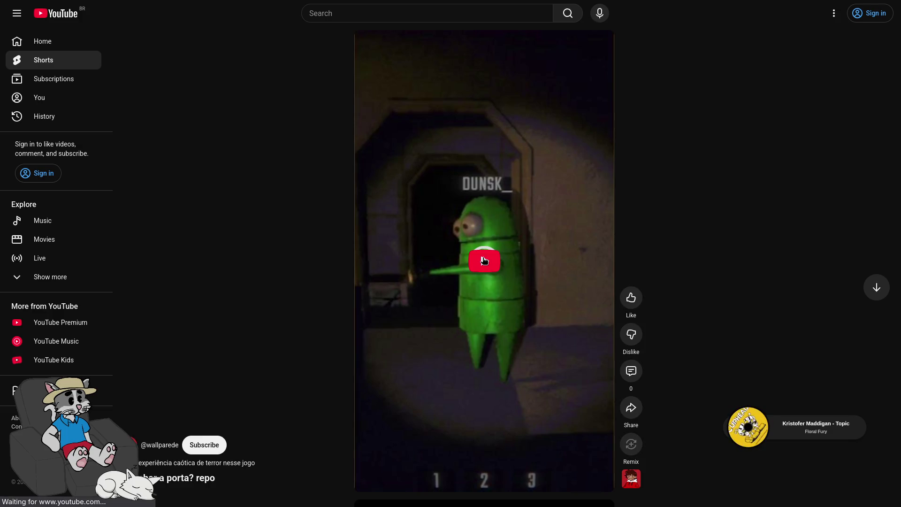
mouse_move(53, 33)
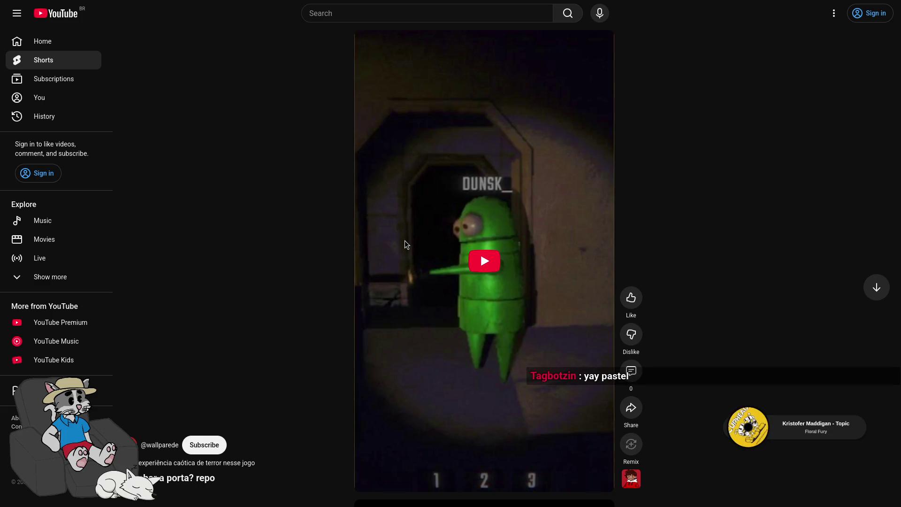
click(419, 242)
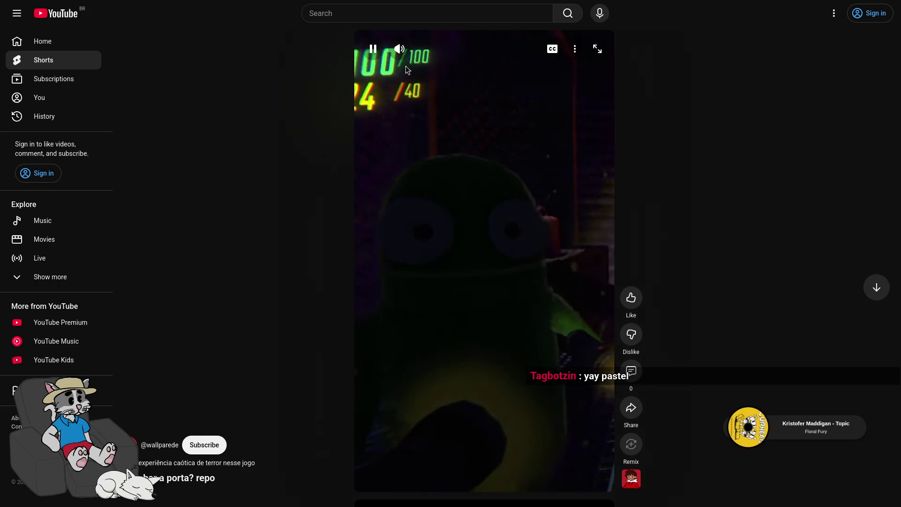
mouse_move(431, 50)
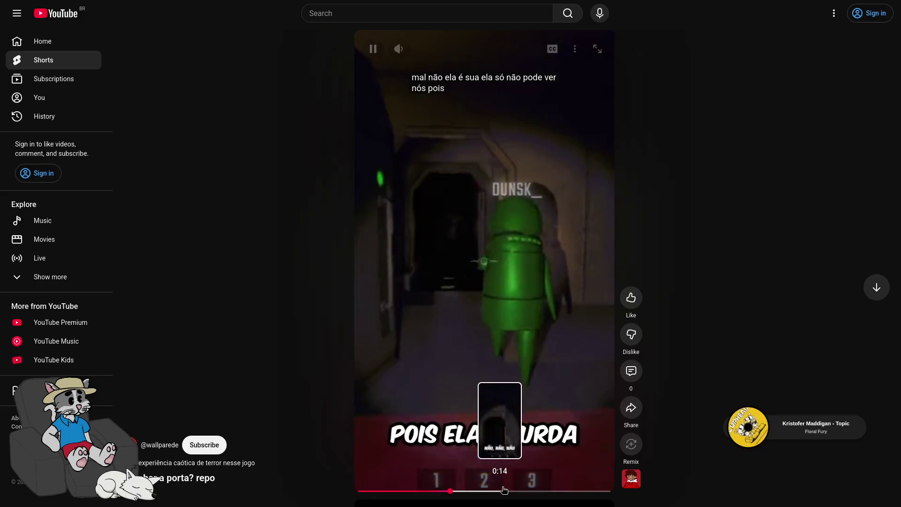
click(564, 490)
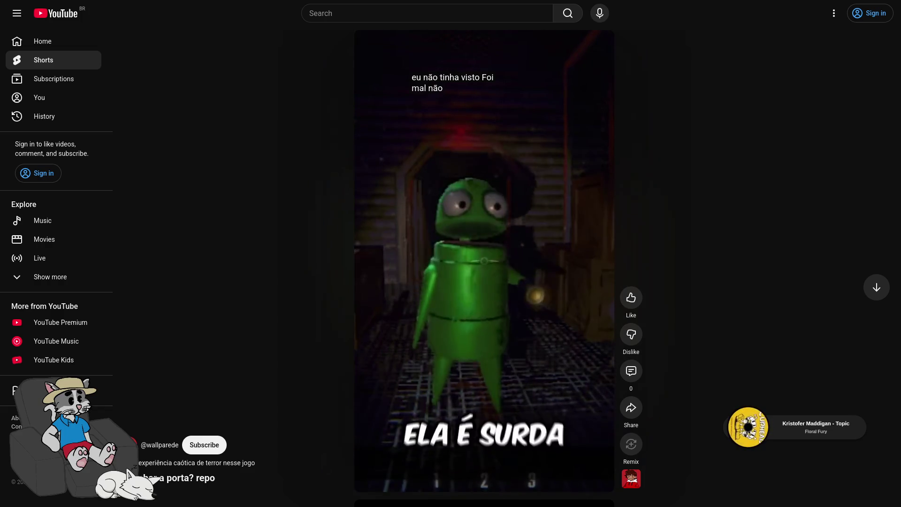
click(521, 398)
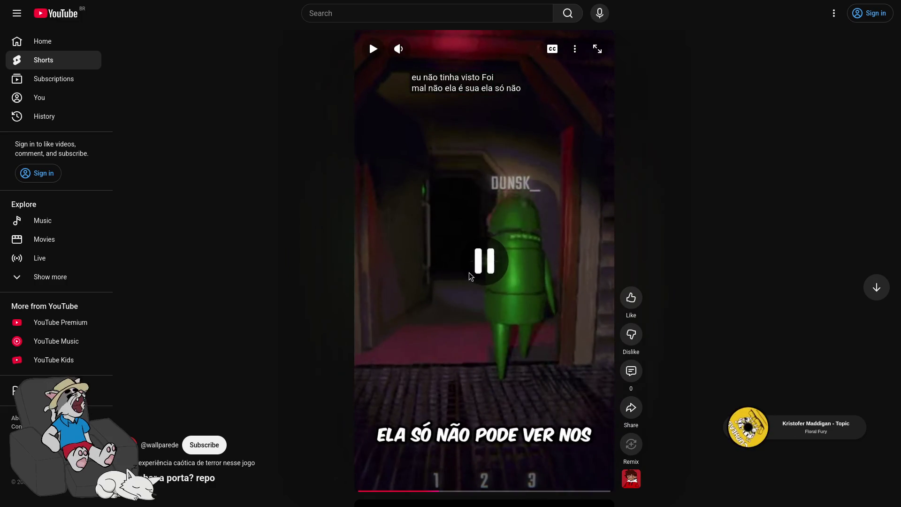
key(ctrl+t)
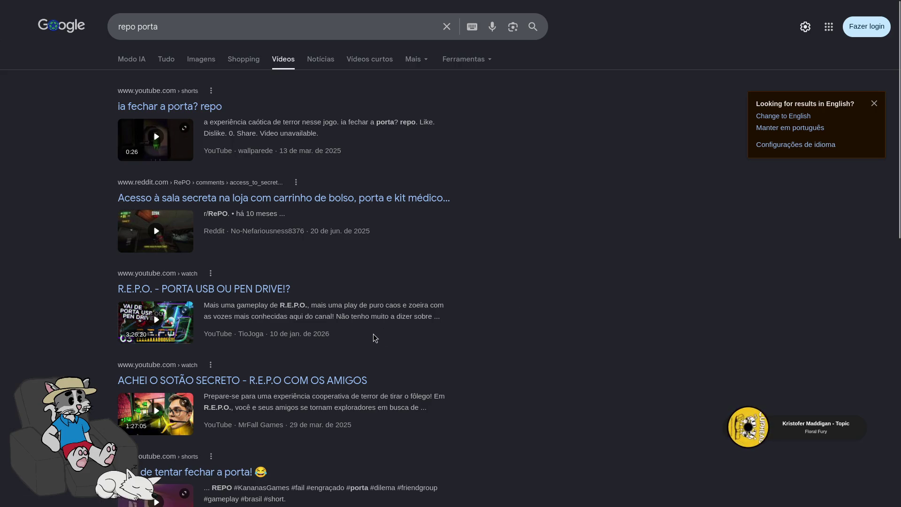
Step: Play the 'Para de tentar fechar a porta!' Short, seek to 0:07 and pause it
scroll(388, 347, down, 3)
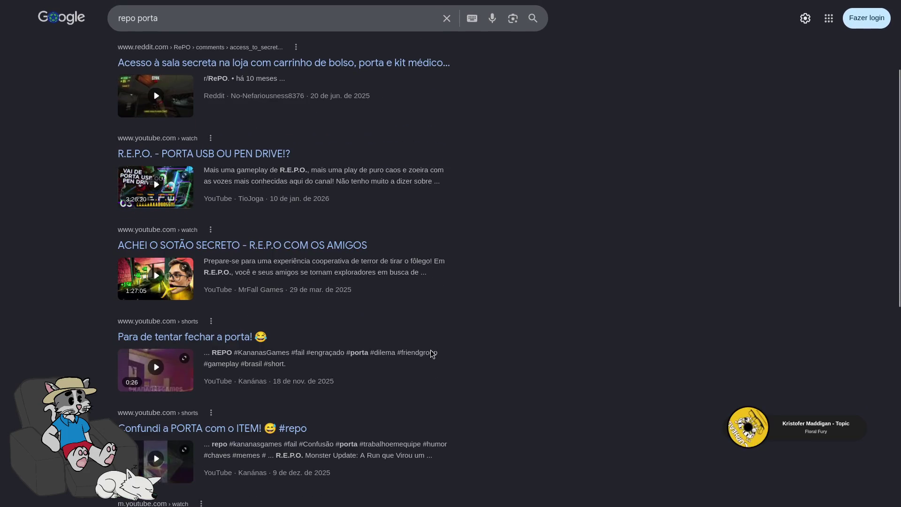
scroll(432, 354, down, 1)
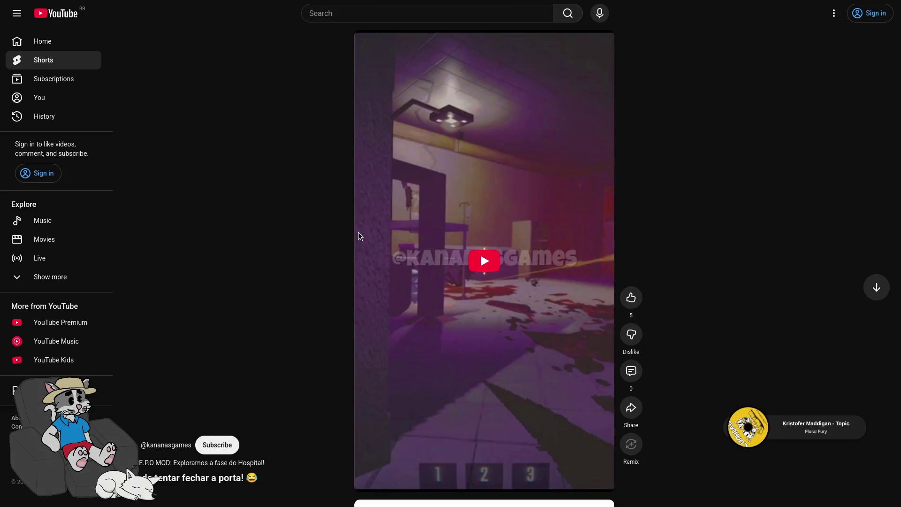
click(484, 263)
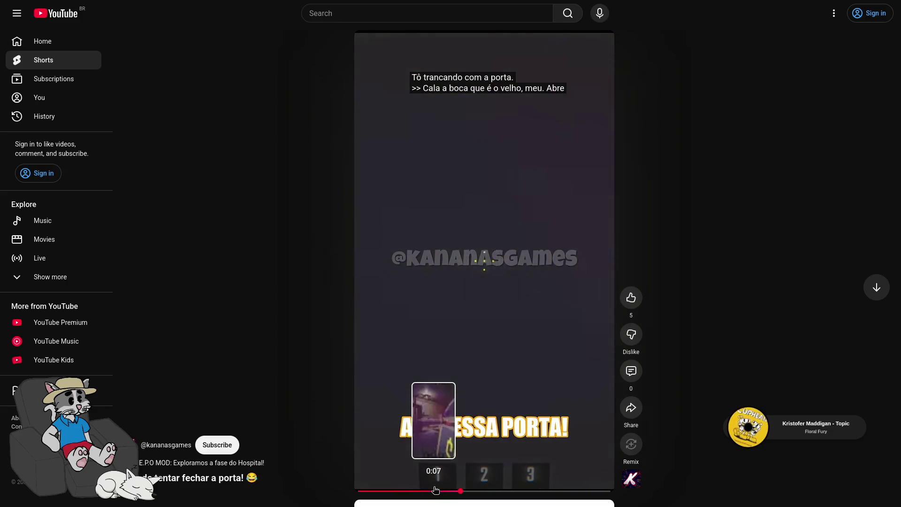
click(435, 490)
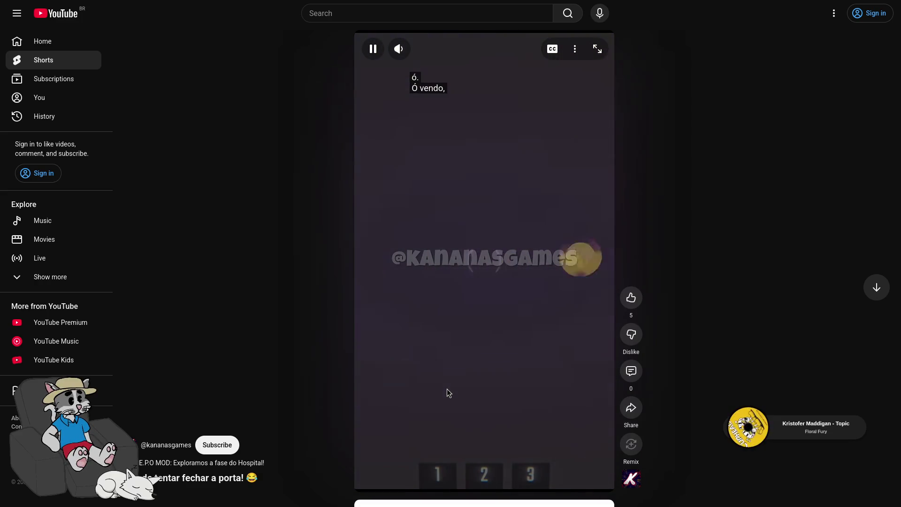
click(458, 367)
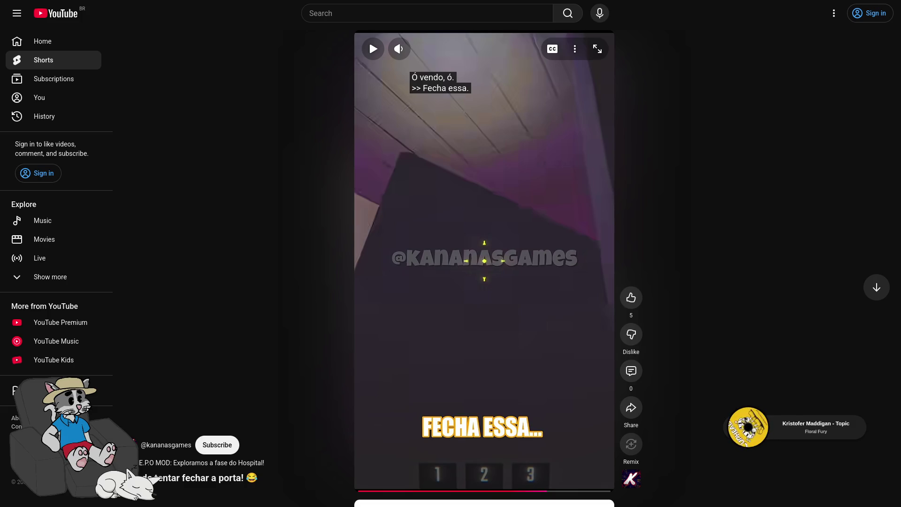
mouse_move(387, 5)
click(362, 50)
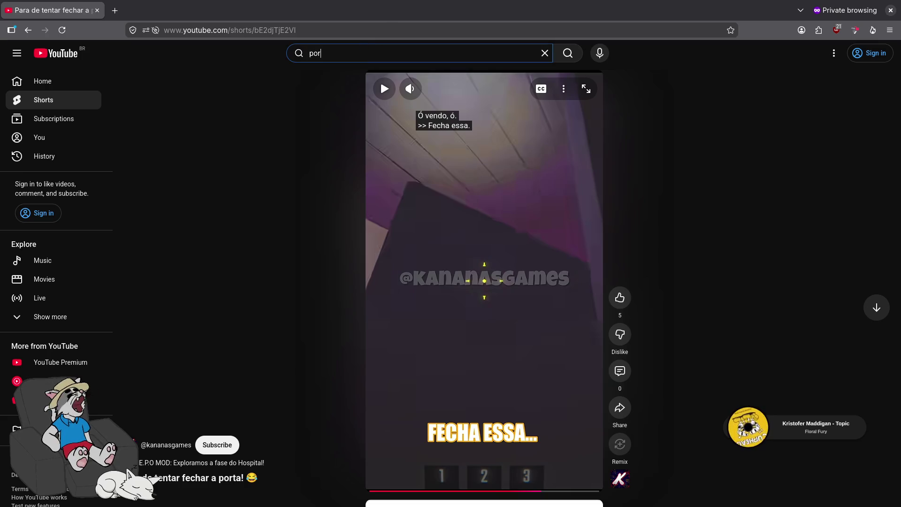
Step: Search YouTube for 'portas com fisica jogos' and browse the results
text(tas com fisica jogo)
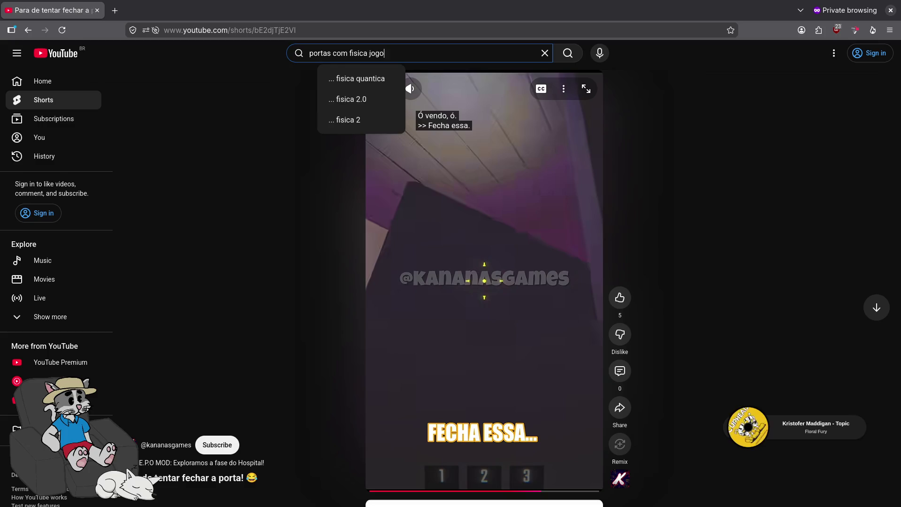
text(s)
key(Return)
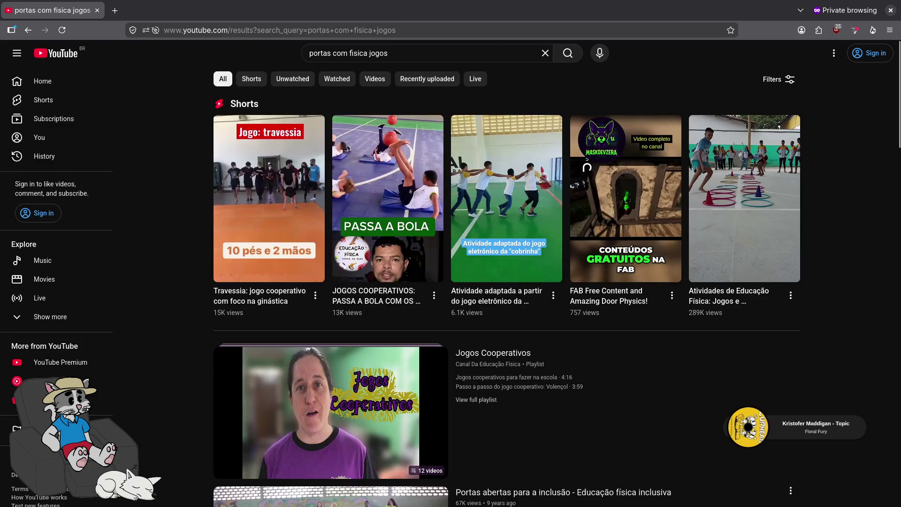
scroll(512, 314, down, 8)
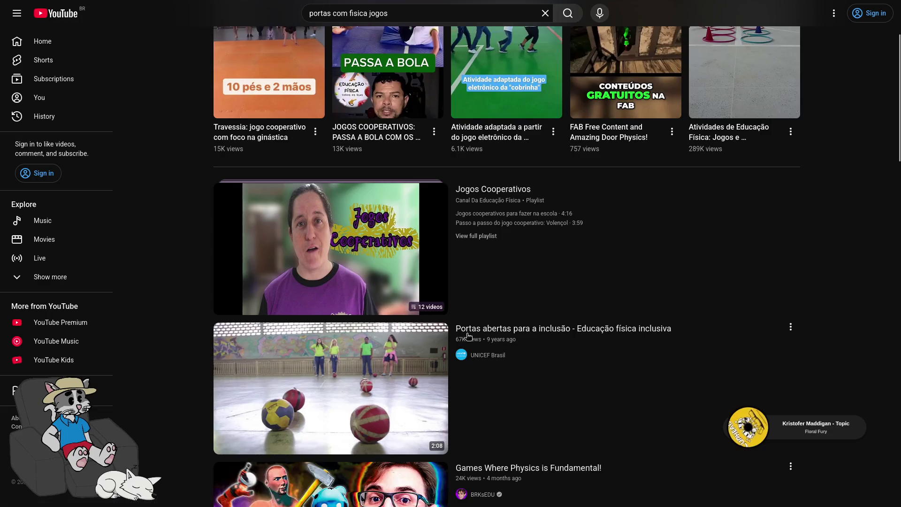
scroll(460, 347, down, 20)
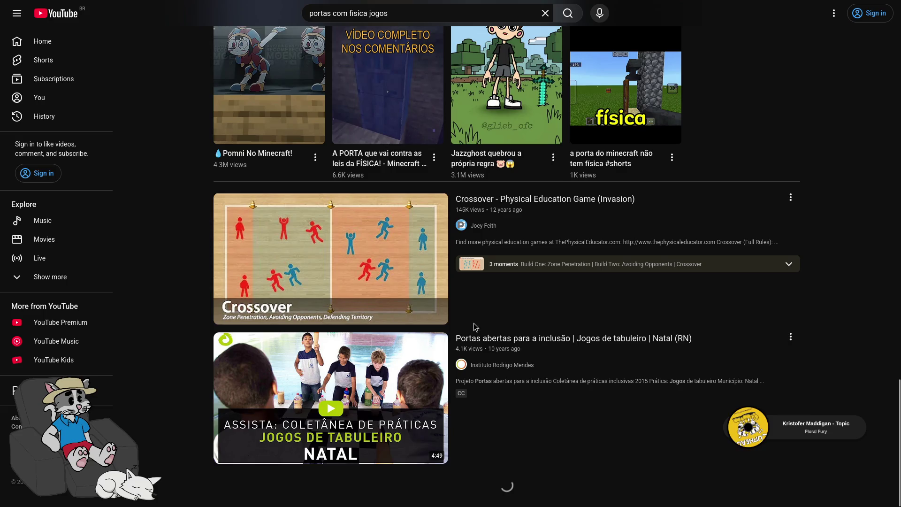
scroll(468, 322, up, 10)
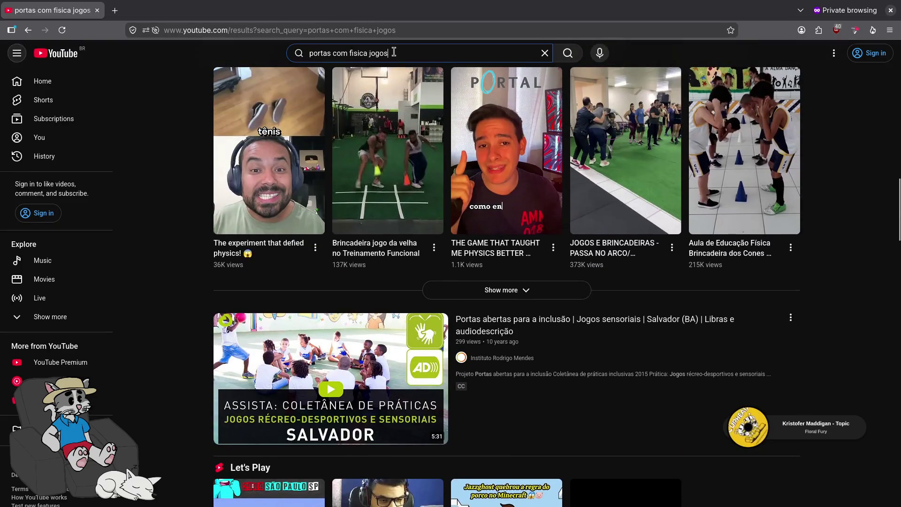
Step: Load ChatGPT in a new private tab
key(ctrl+t)
text(chatgpt.com/)
key(Return)
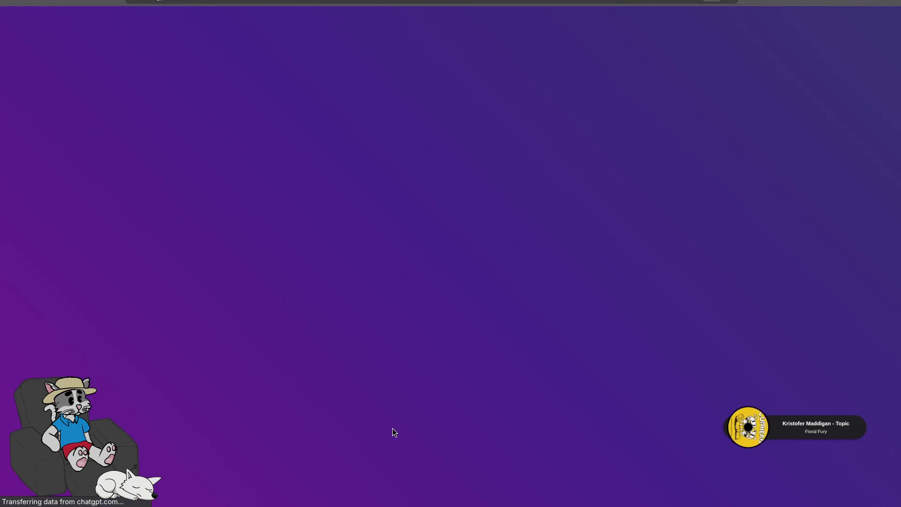
Step: Ask ChatGPT which games have physics doors, then drag its tab into a separate window
text(em fa)
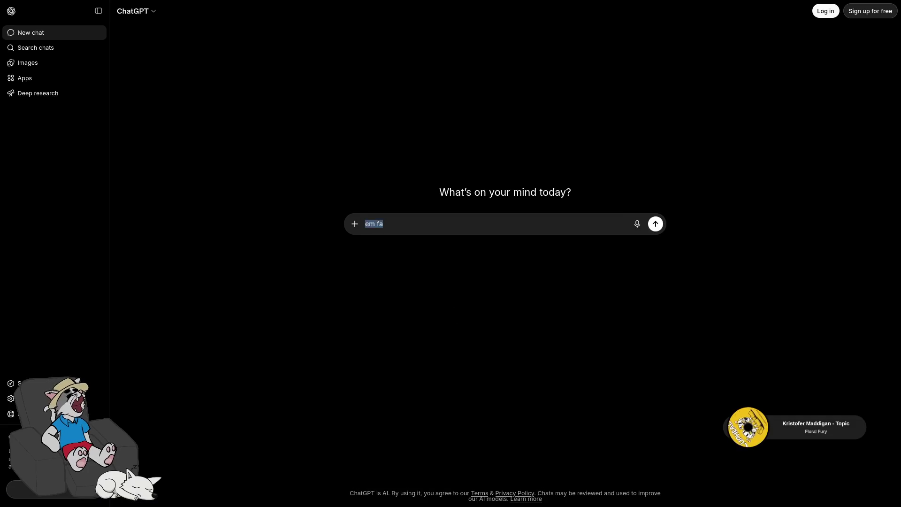
text(me f)
text(que tem portas com fisica jogos)
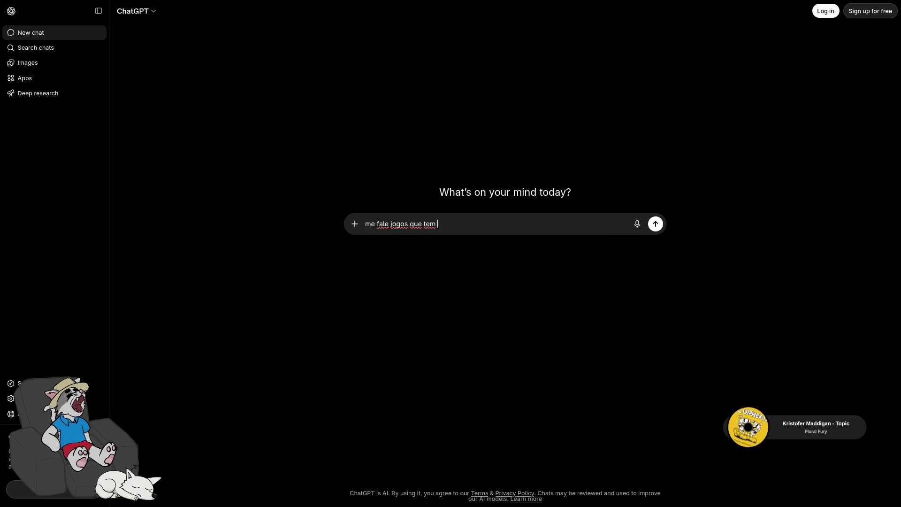
key(Return)
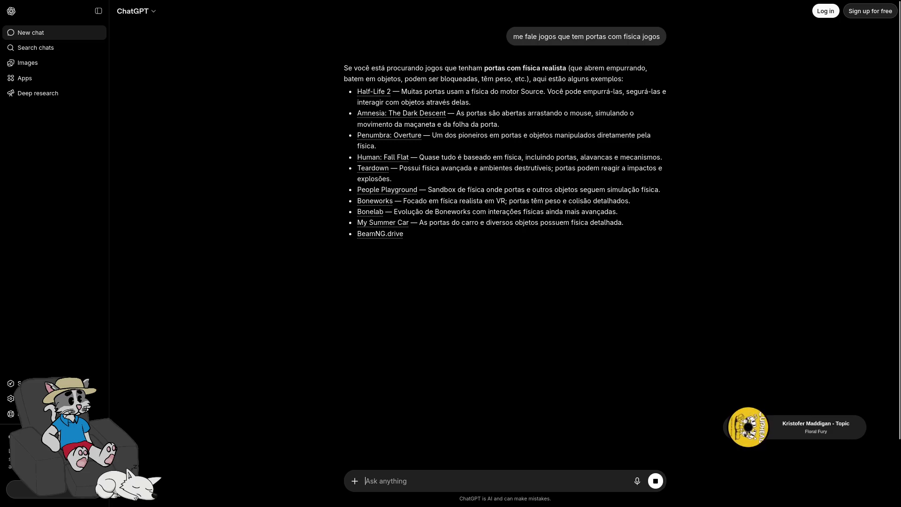
mouse_move(202, 5)
drag(202, 5, 323, 24)
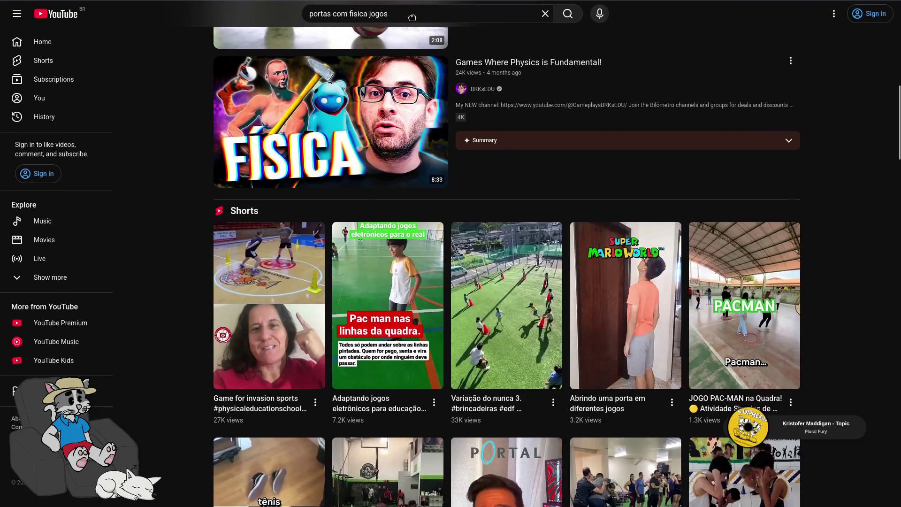
Step: Search YouTube for 'half life 2 portas' and scroll the results
triple_click(395, 10)
text(alf)
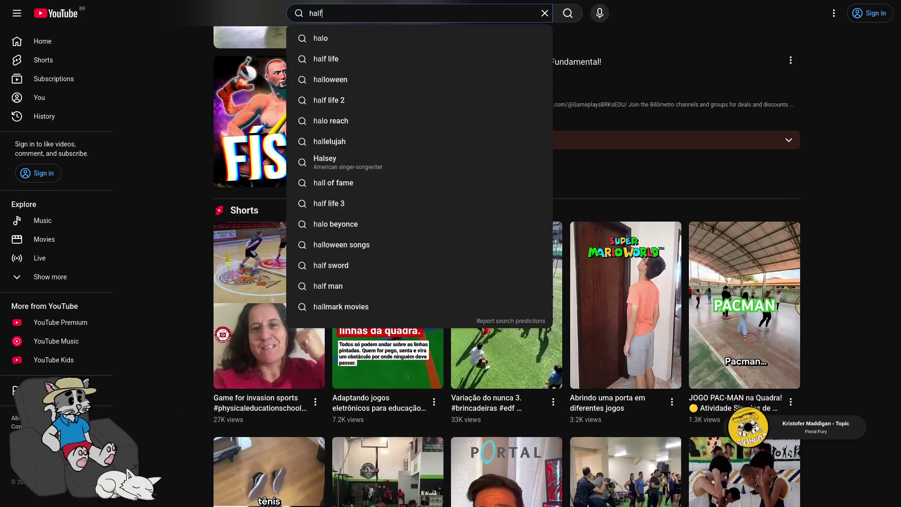
text( life 2 portas)
key(Return)
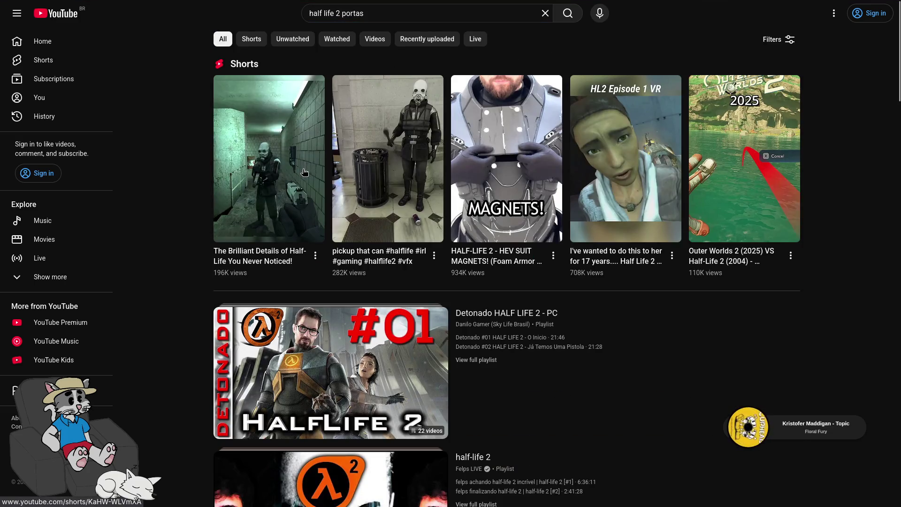
scroll(315, 179, down, 7)
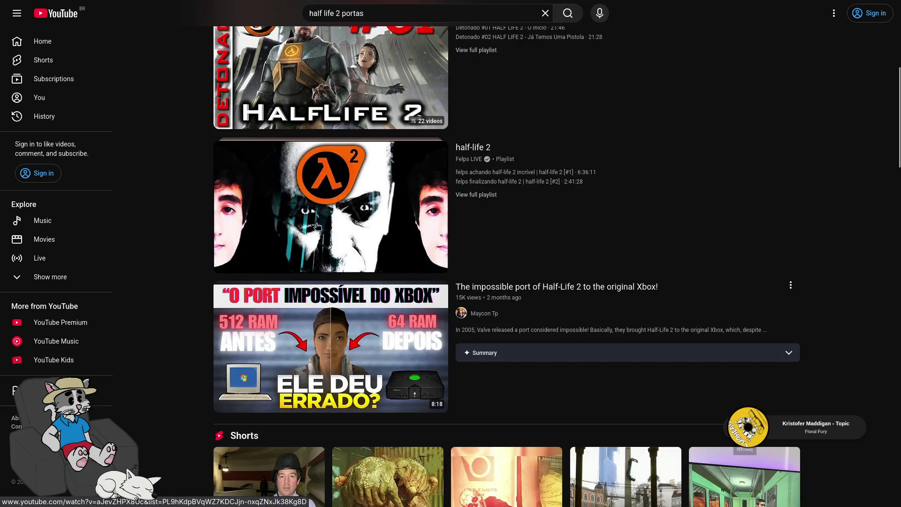
scroll(323, 211, down, 7)
scroll(325, 221, down, 4)
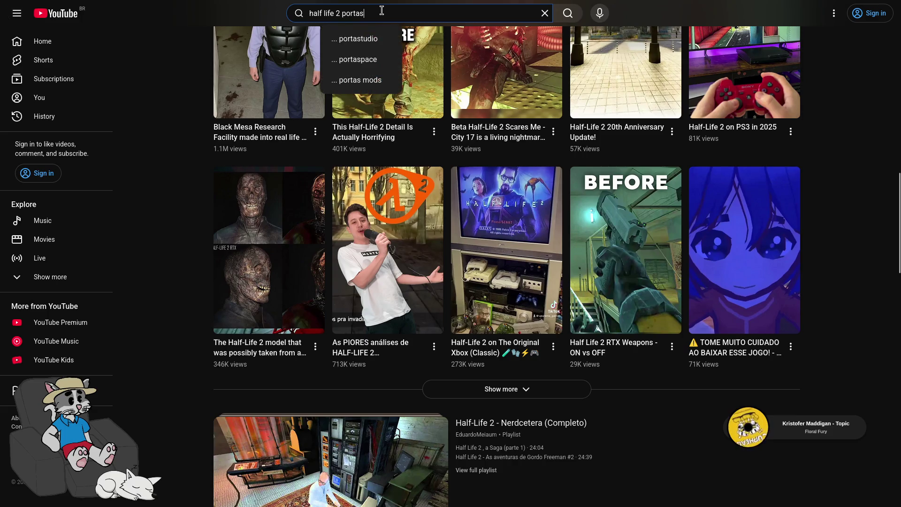
Step: Change the search to 'half life 2 abrindo porta' and run it
key(BackSpace)
key(BackSpace)
key(BackSpace)
text(abrindo port)
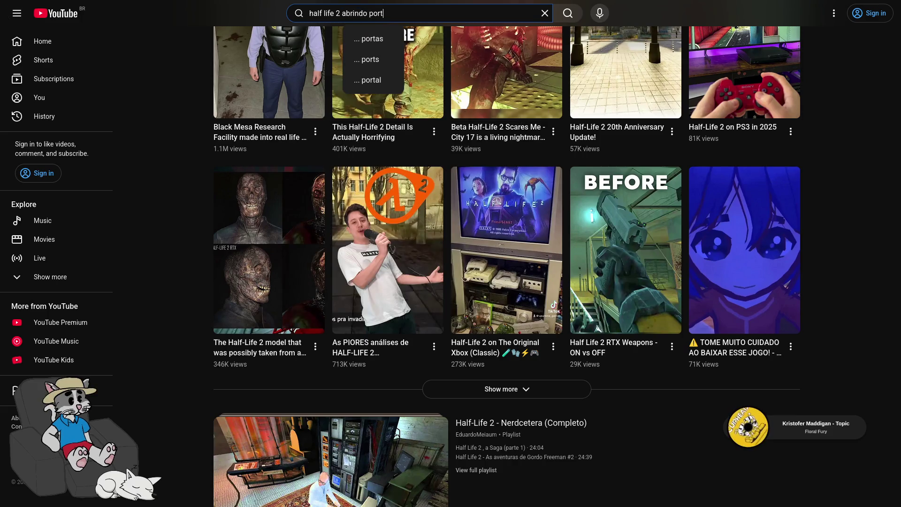
text(a)
key(Return)
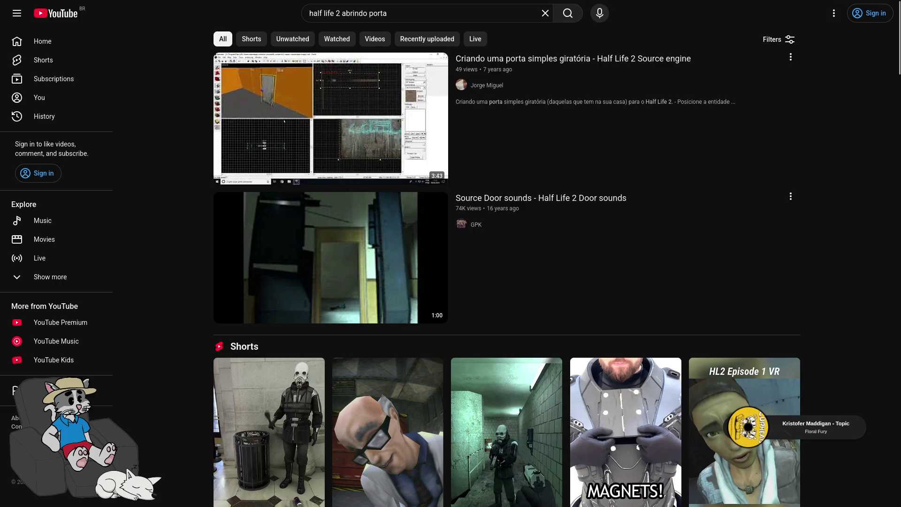